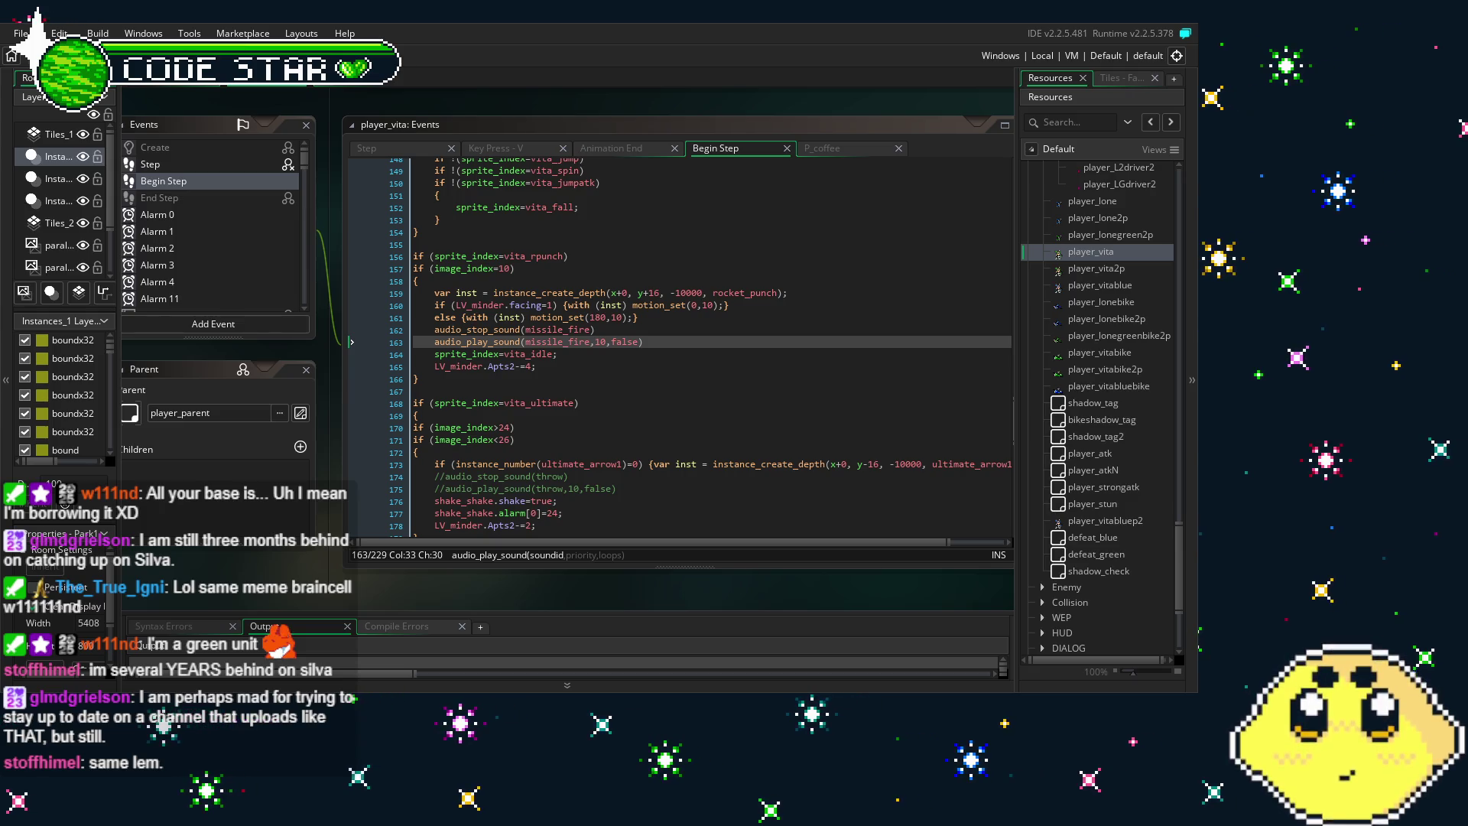
# Scroll player_vita's Events list and open the Key Press - V event's code
pyautogui.hscroll(-1, 347, 583)
pyautogui.hscroll(-1, 348, 583)
pyautogui.hscroll(-4, 364, 583)
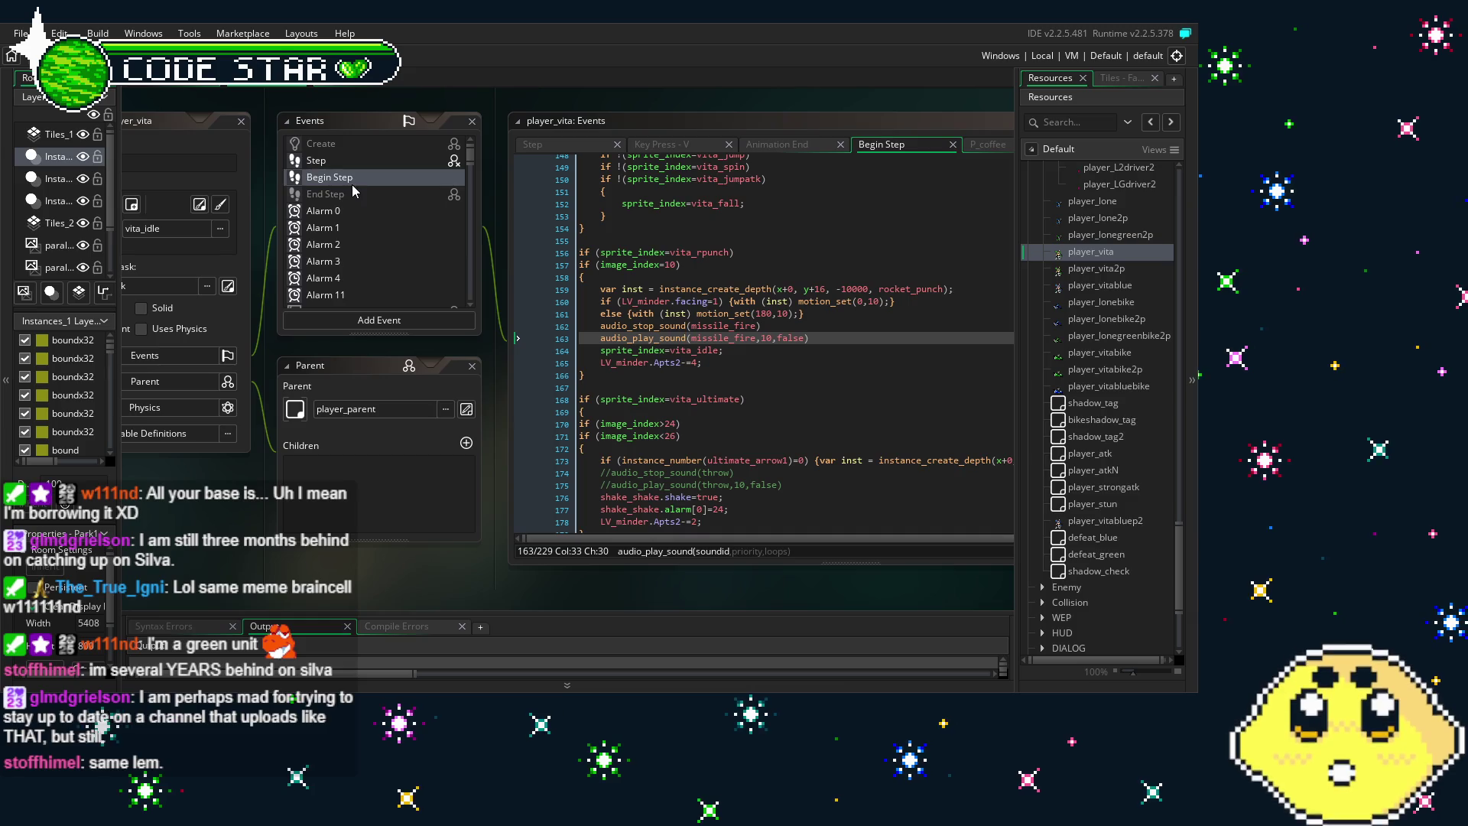
pyautogui.scroll(-10, 359, 252)
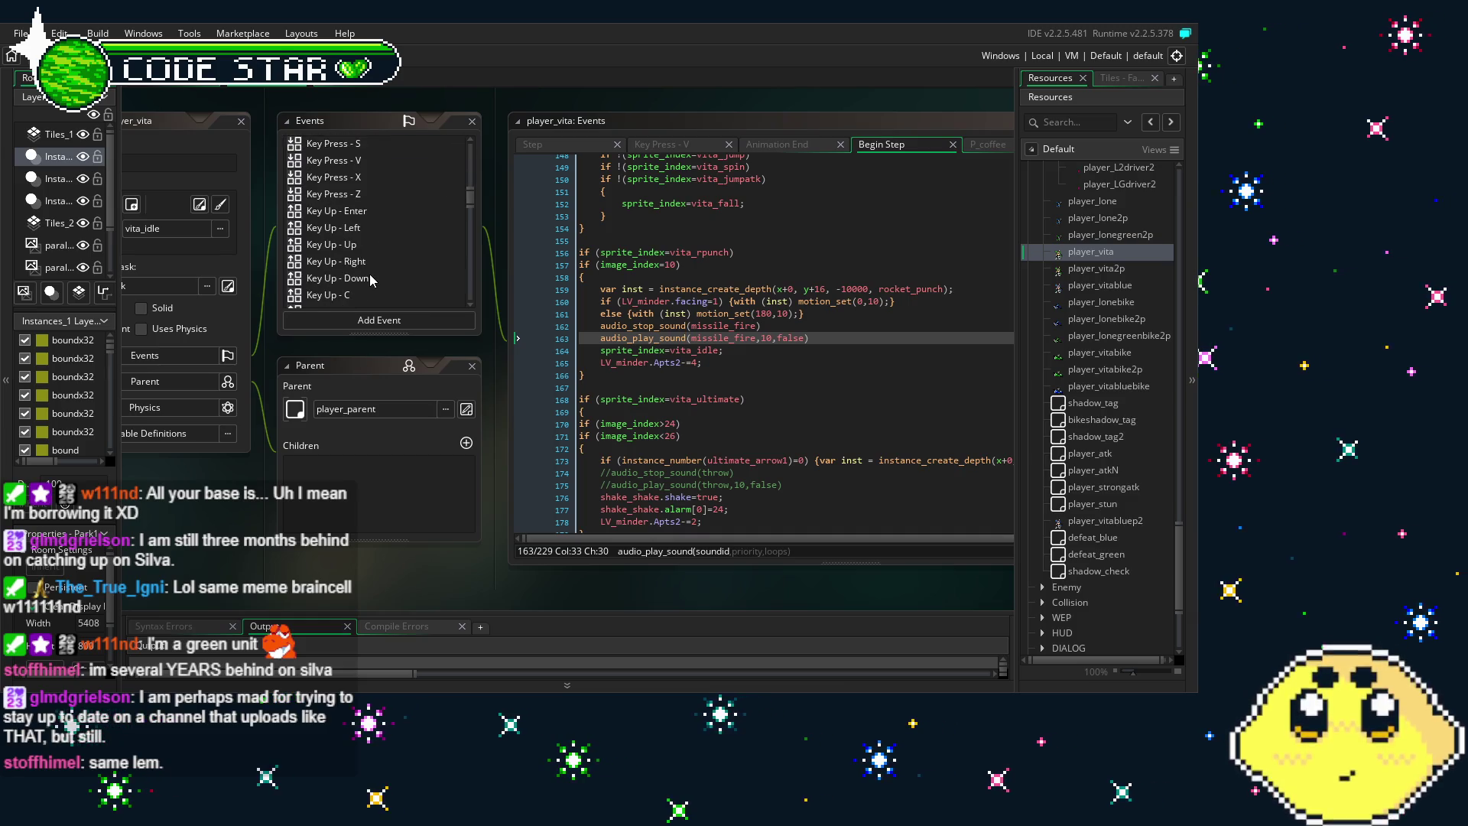
pyautogui.scroll(2, 365, 281)
pyautogui.click(361, 221)
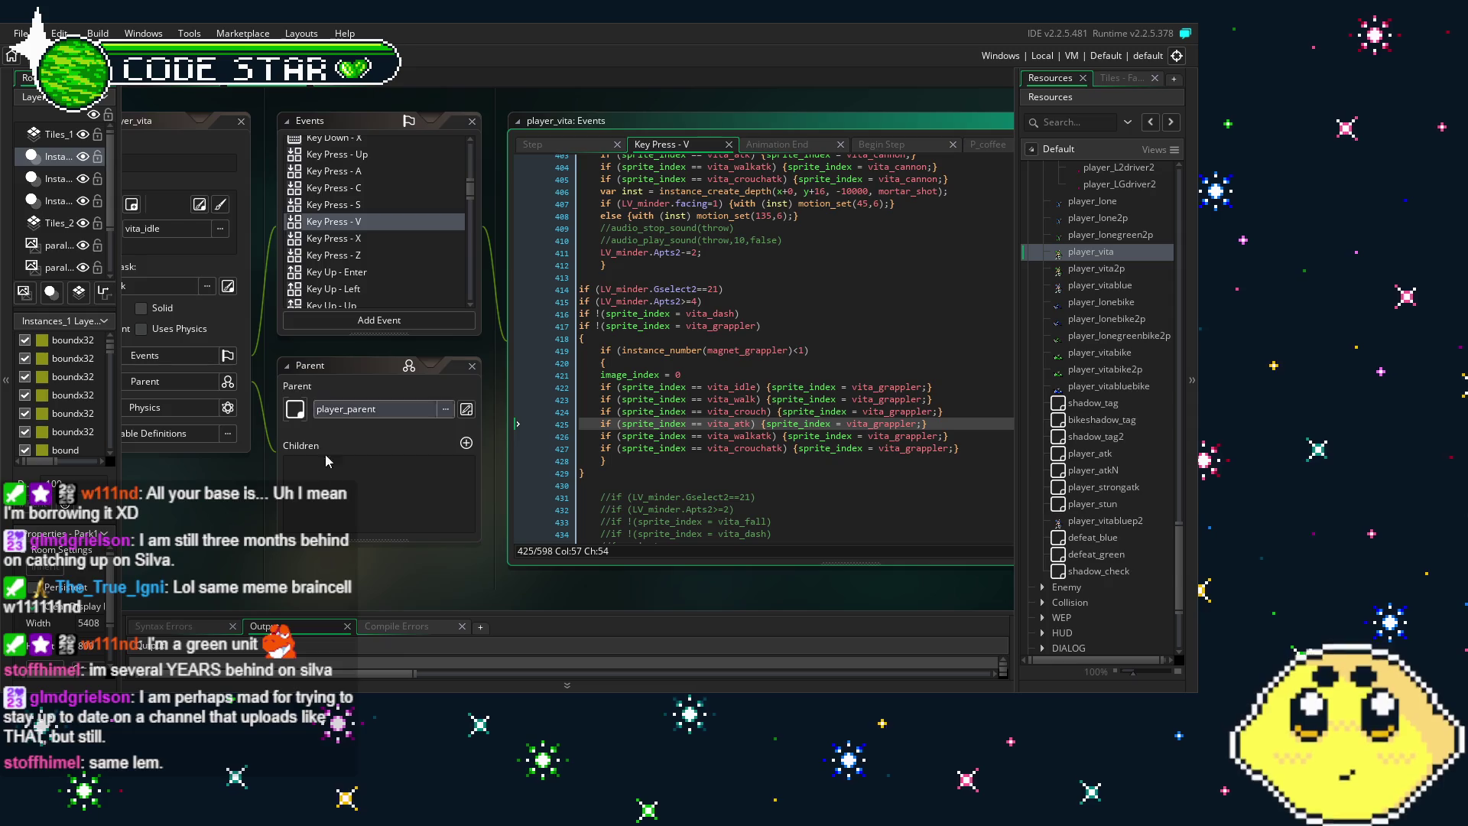
pyautogui.moveTo(359, 595); pyautogui.dragTo(299, 591)
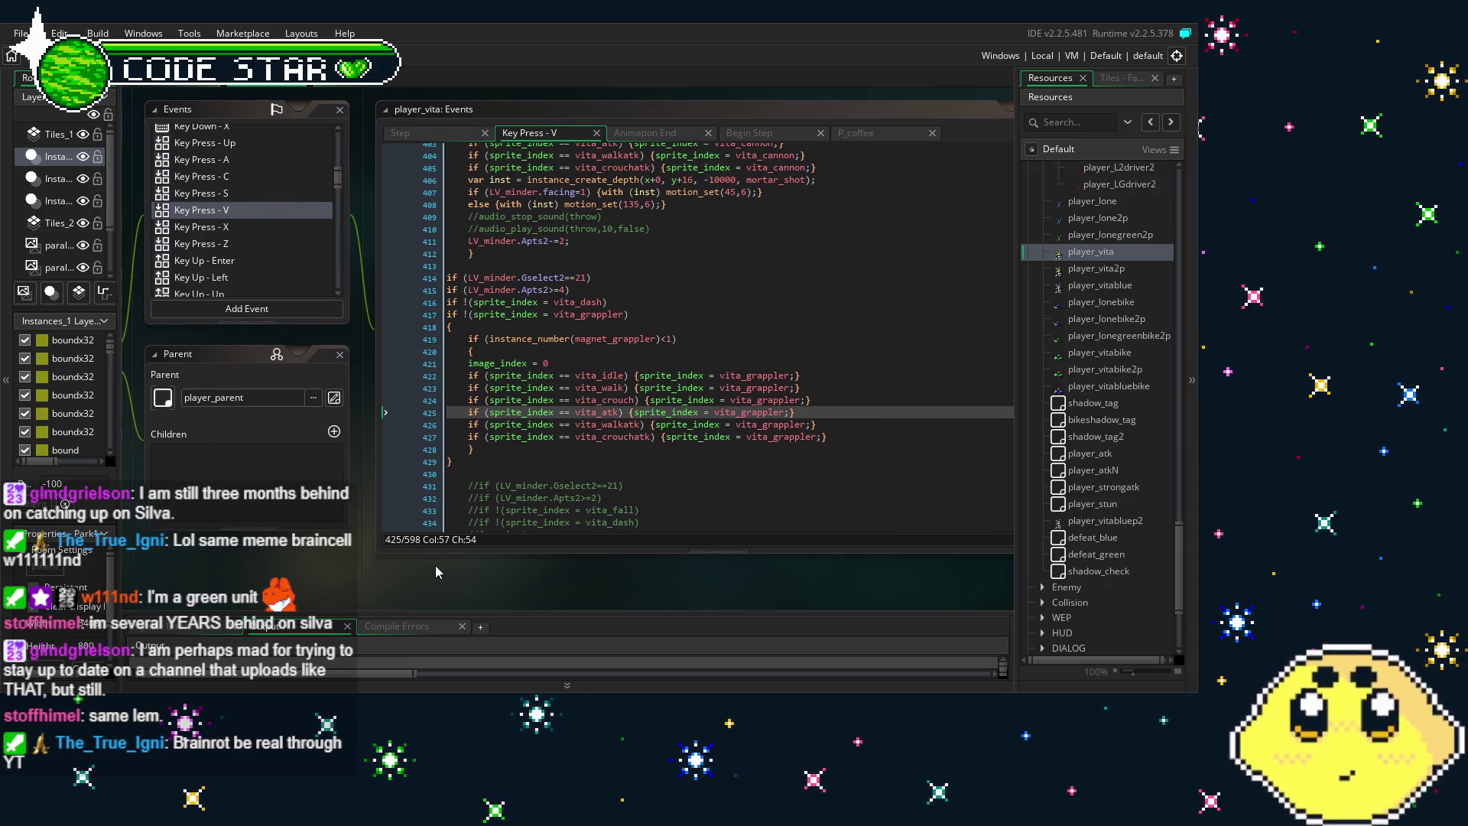
pyautogui.click(581, 454)
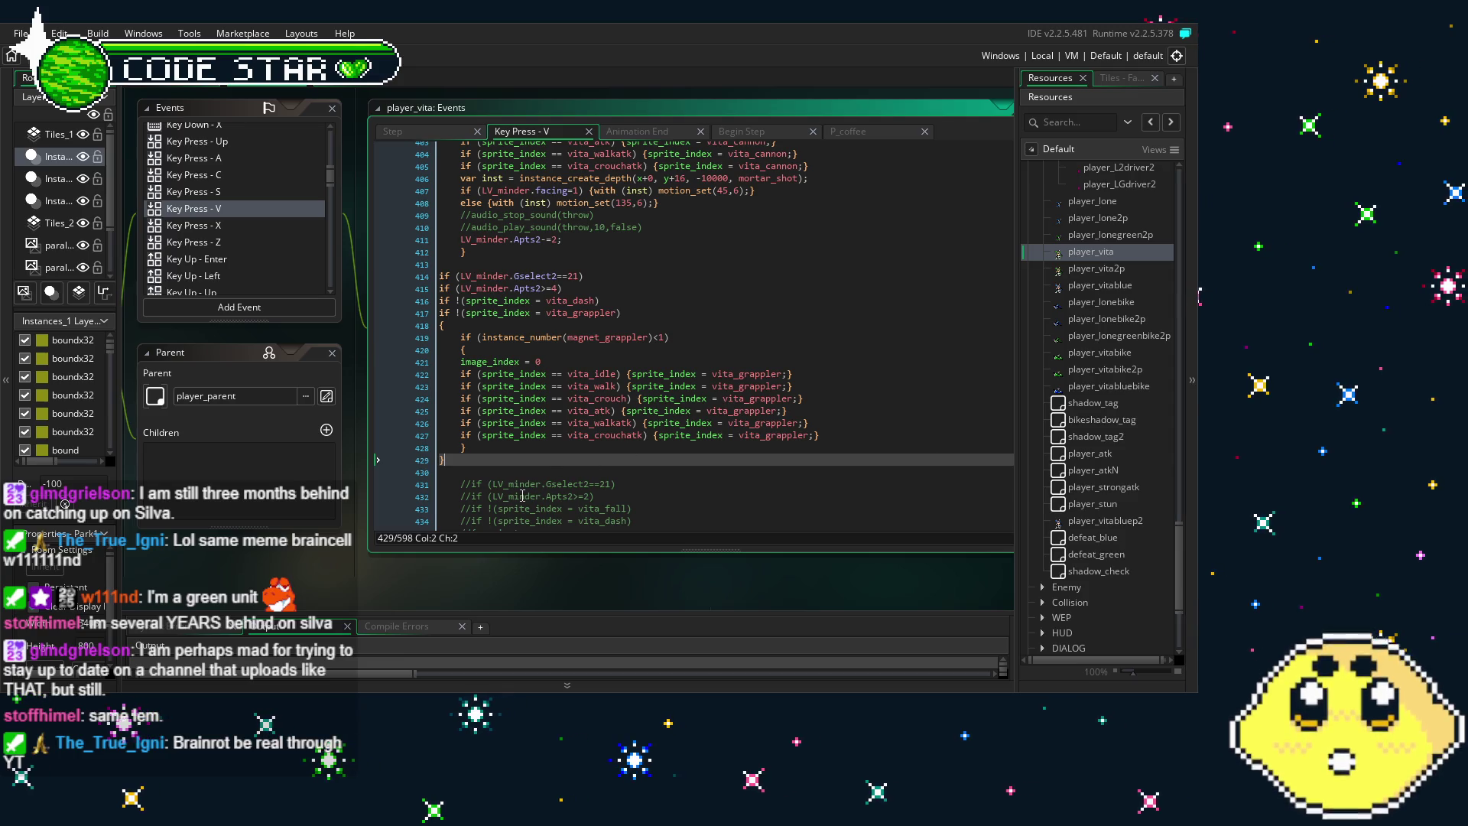
pyautogui.click(463, 447)
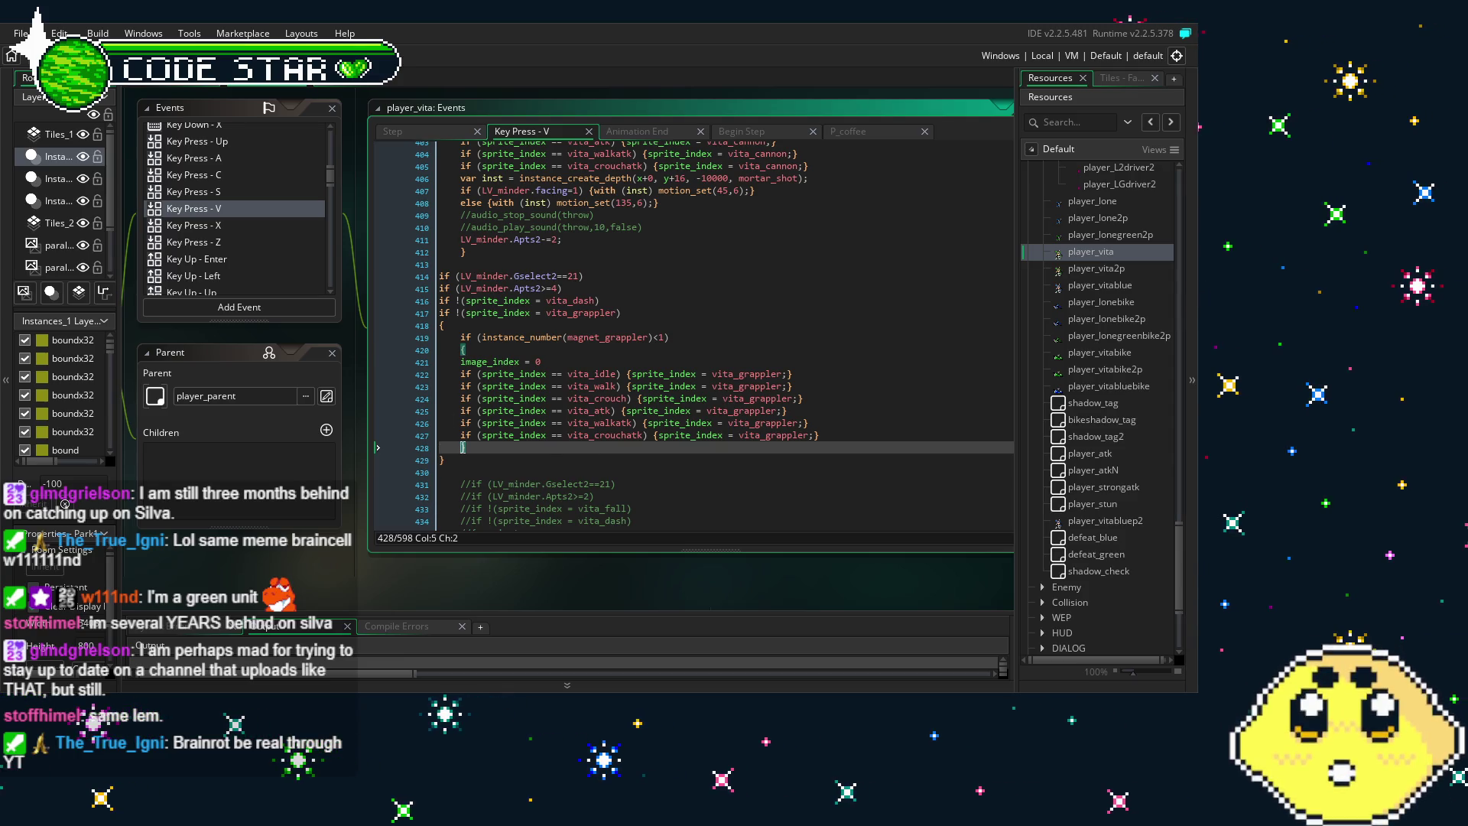
pyautogui.click(566, 410)
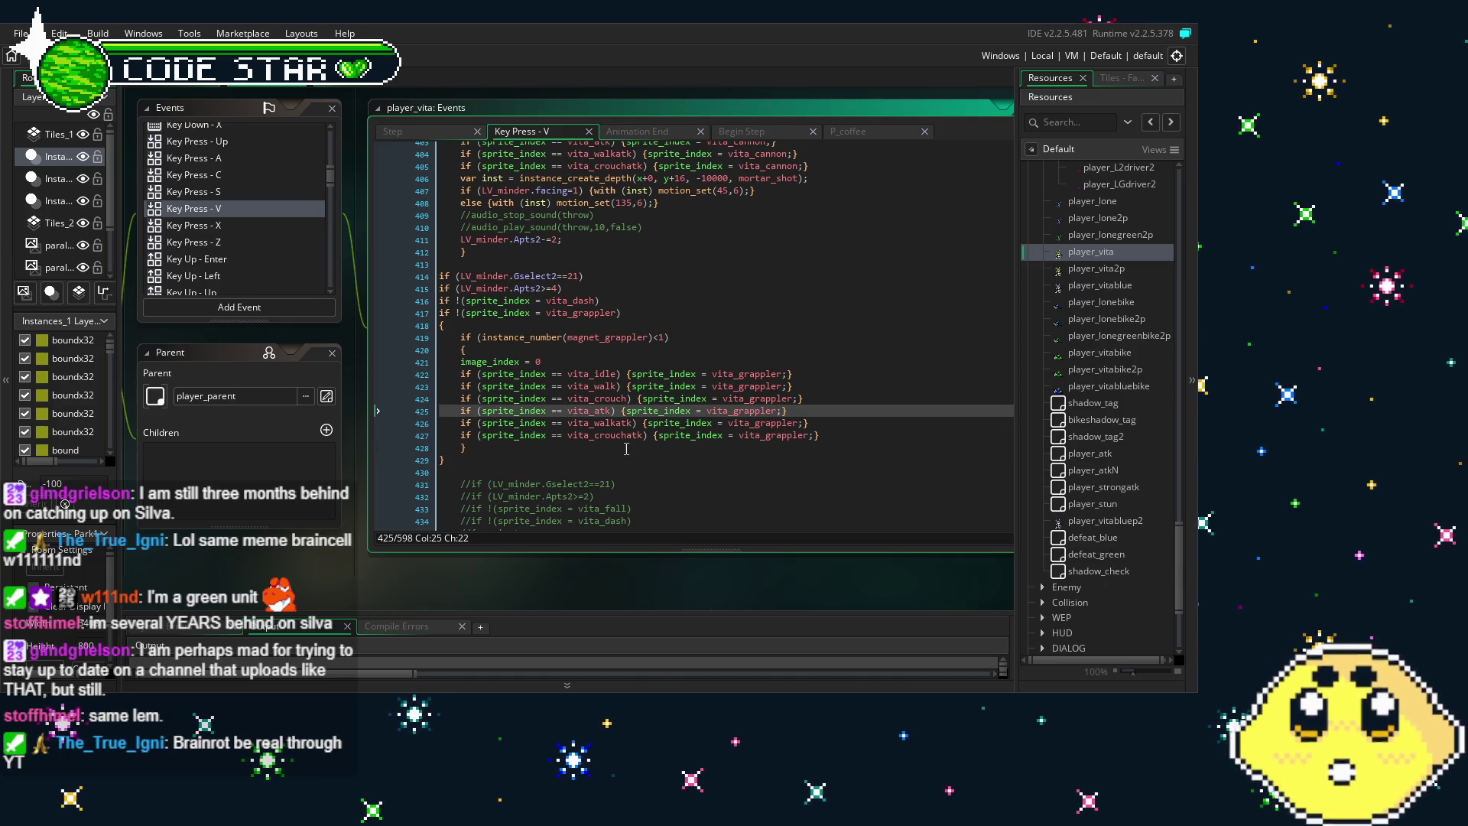
pyautogui.click(626, 449)
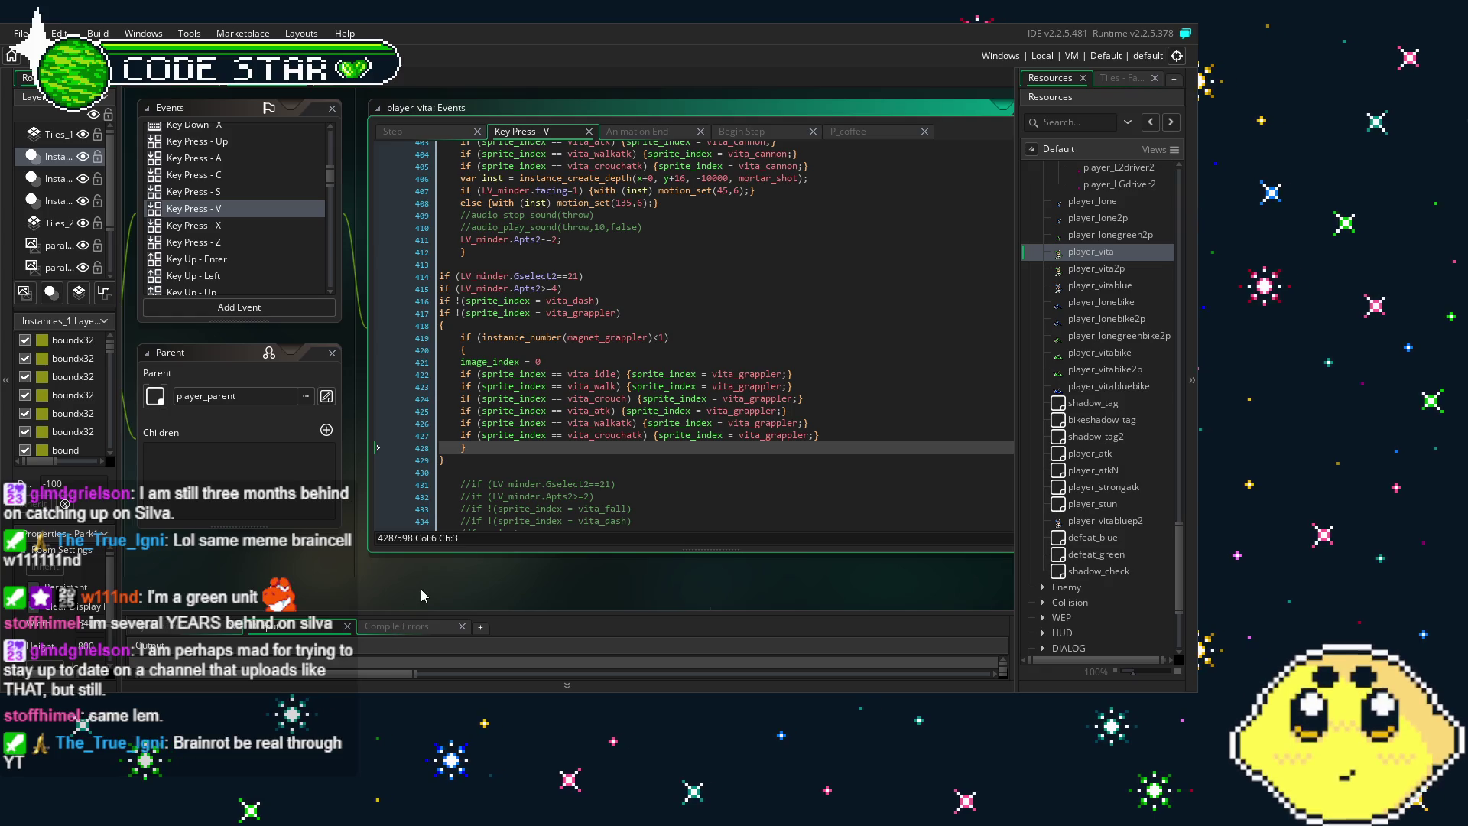
pyautogui.moveTo(408, 601); pyautogui.dragTo(355, 590)
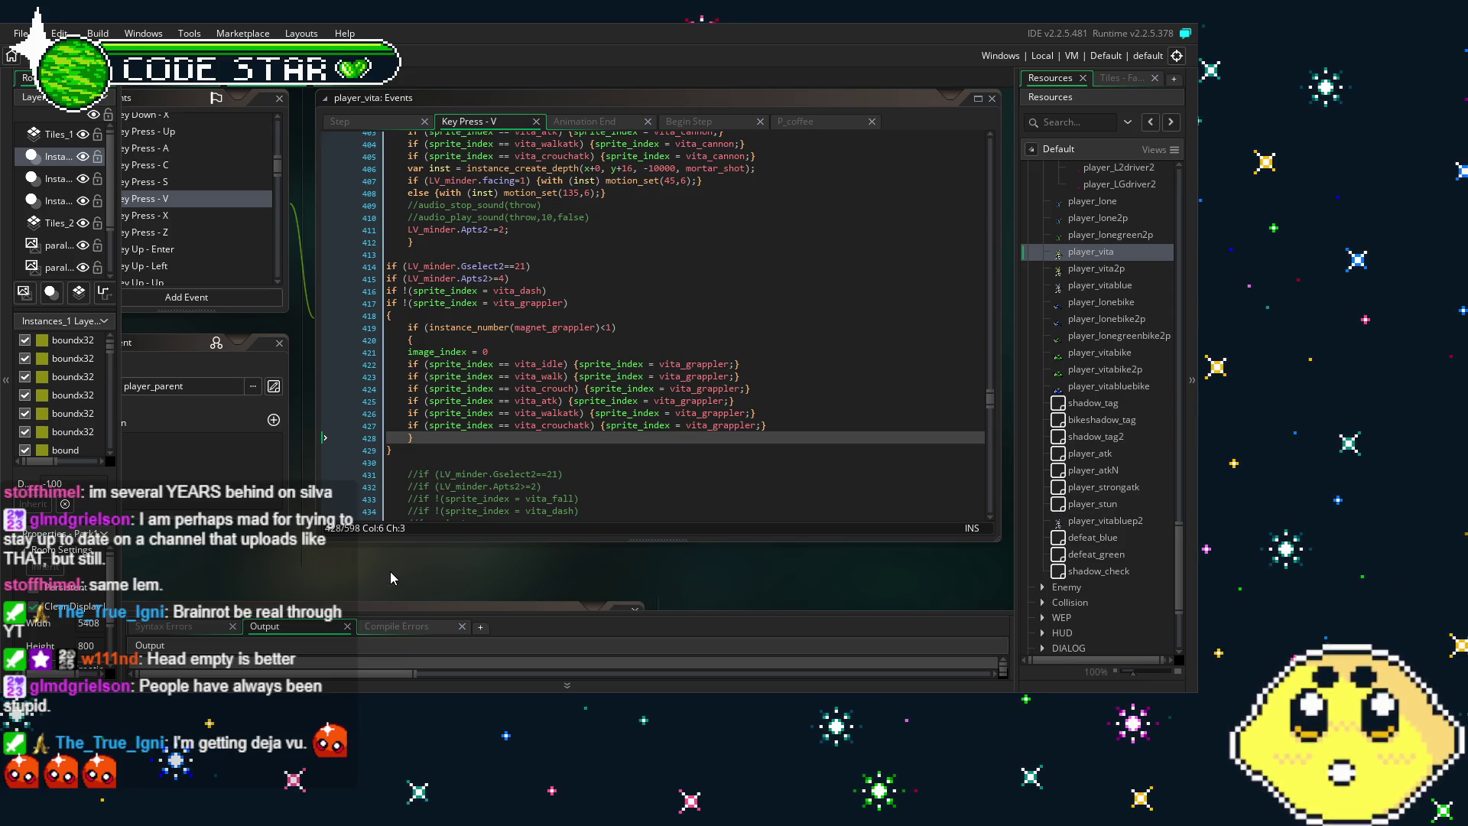
pyautogui.moveTo(389, 571); pyautogui.dragTo(318, 551)
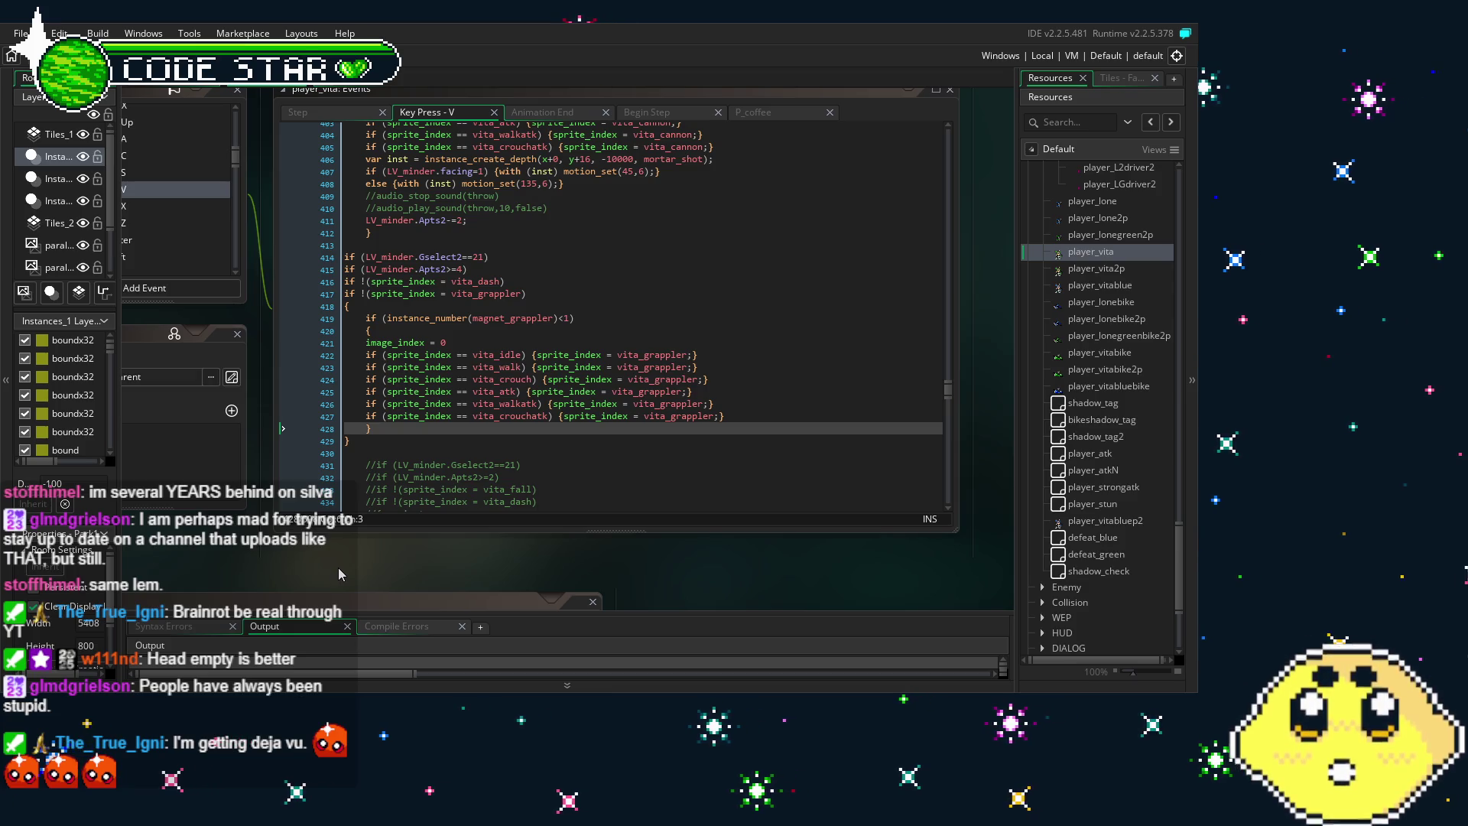
pyautogui.moveTo(351, 565); pyautogui.dragTo(396, 564)
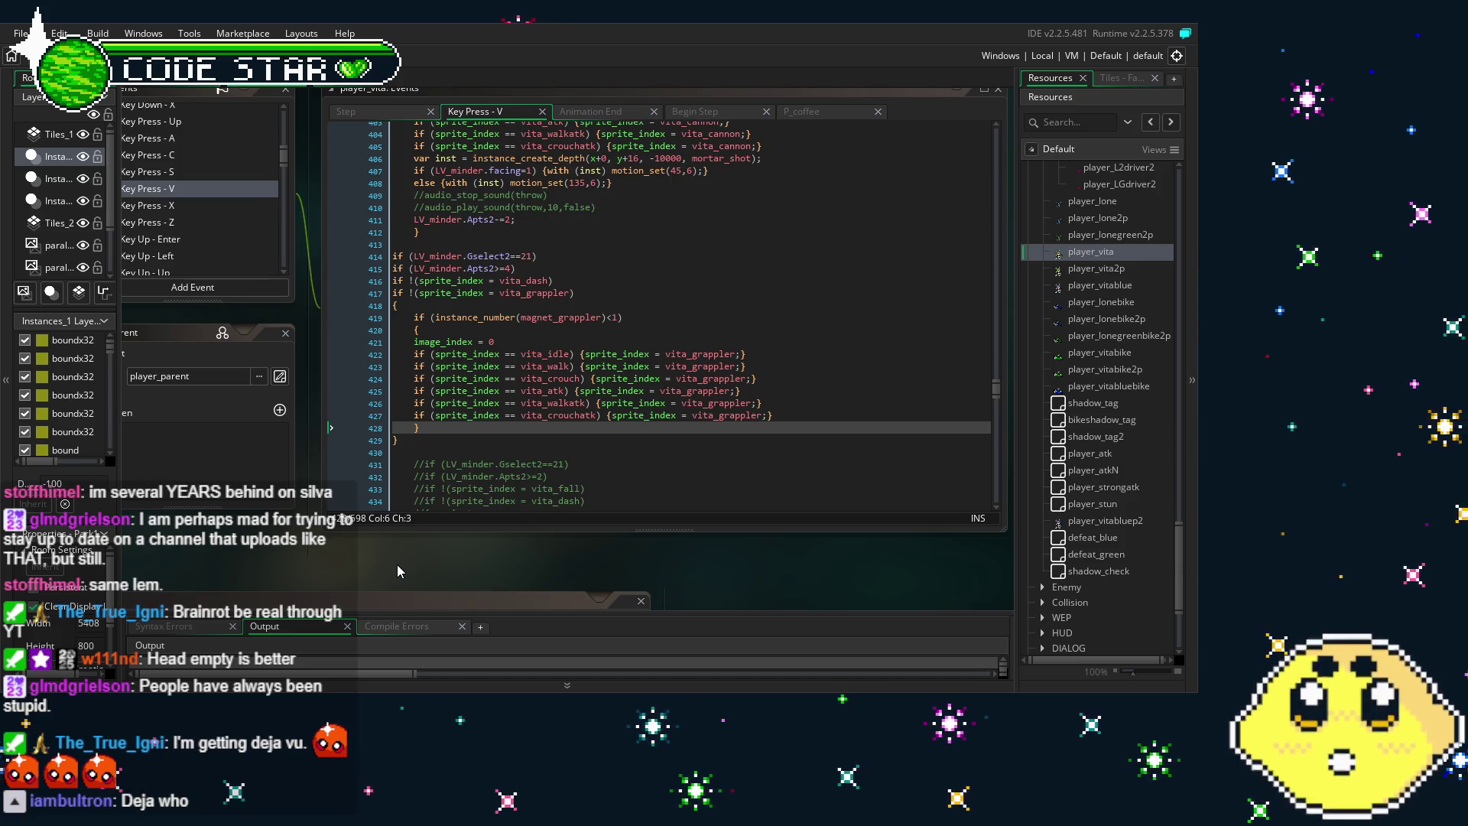
pyautogui.moveTo(397, 564)
pyautogui.mouseDown()
pyautogui.moveTo(353, 558)
pyautogui.moveTo(383, 500)
pyautogui.moveTo(411, 511)
pyautogui.mouseUp()
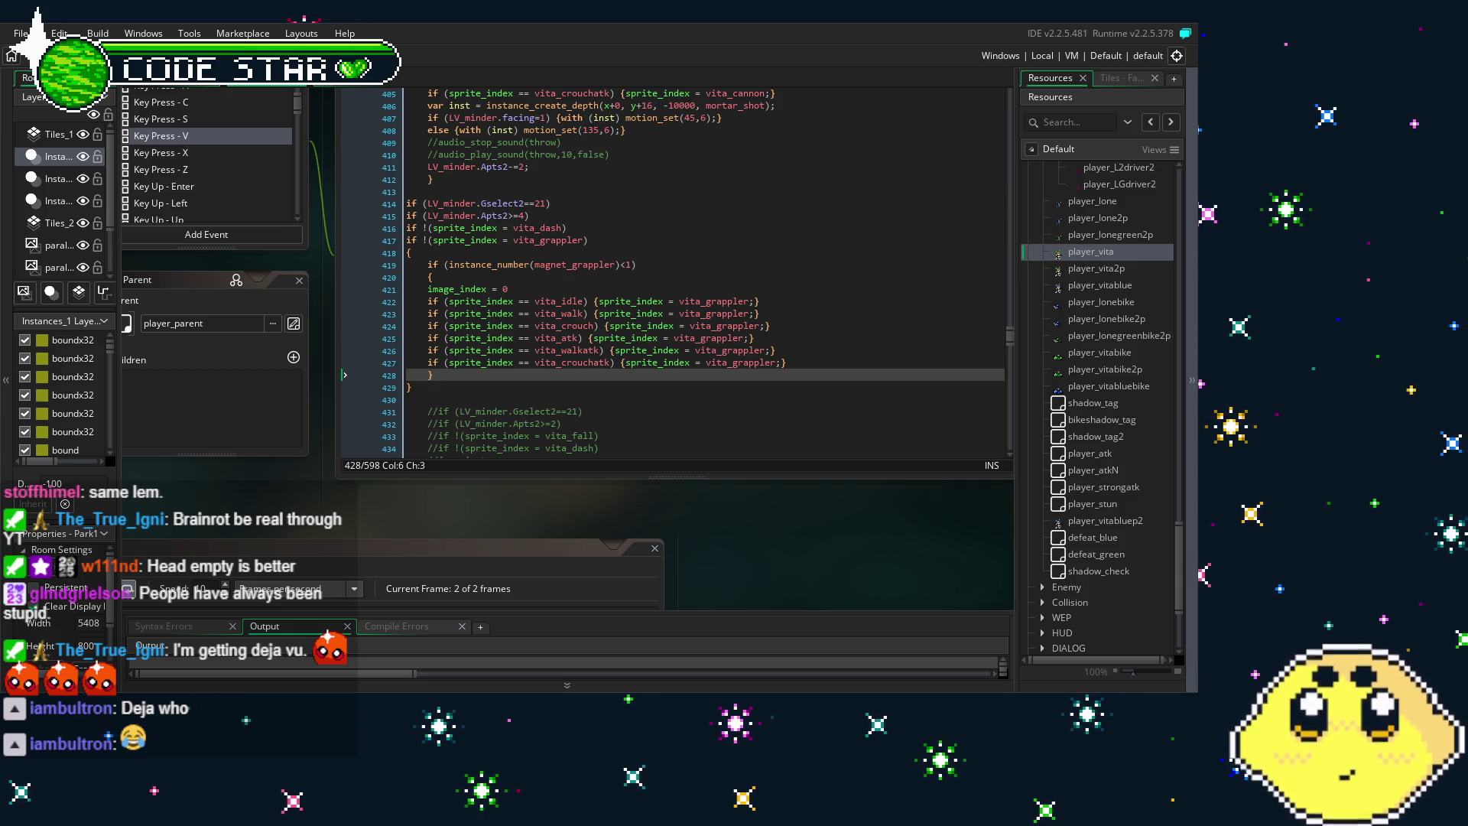
pyautogui.moveTo(292, 480)
pyautogui.mouseDown()
pyautogui.moveTo(366, 524)
pyautogui.moveTo(337, 547)
pyautogui.mouseUp()
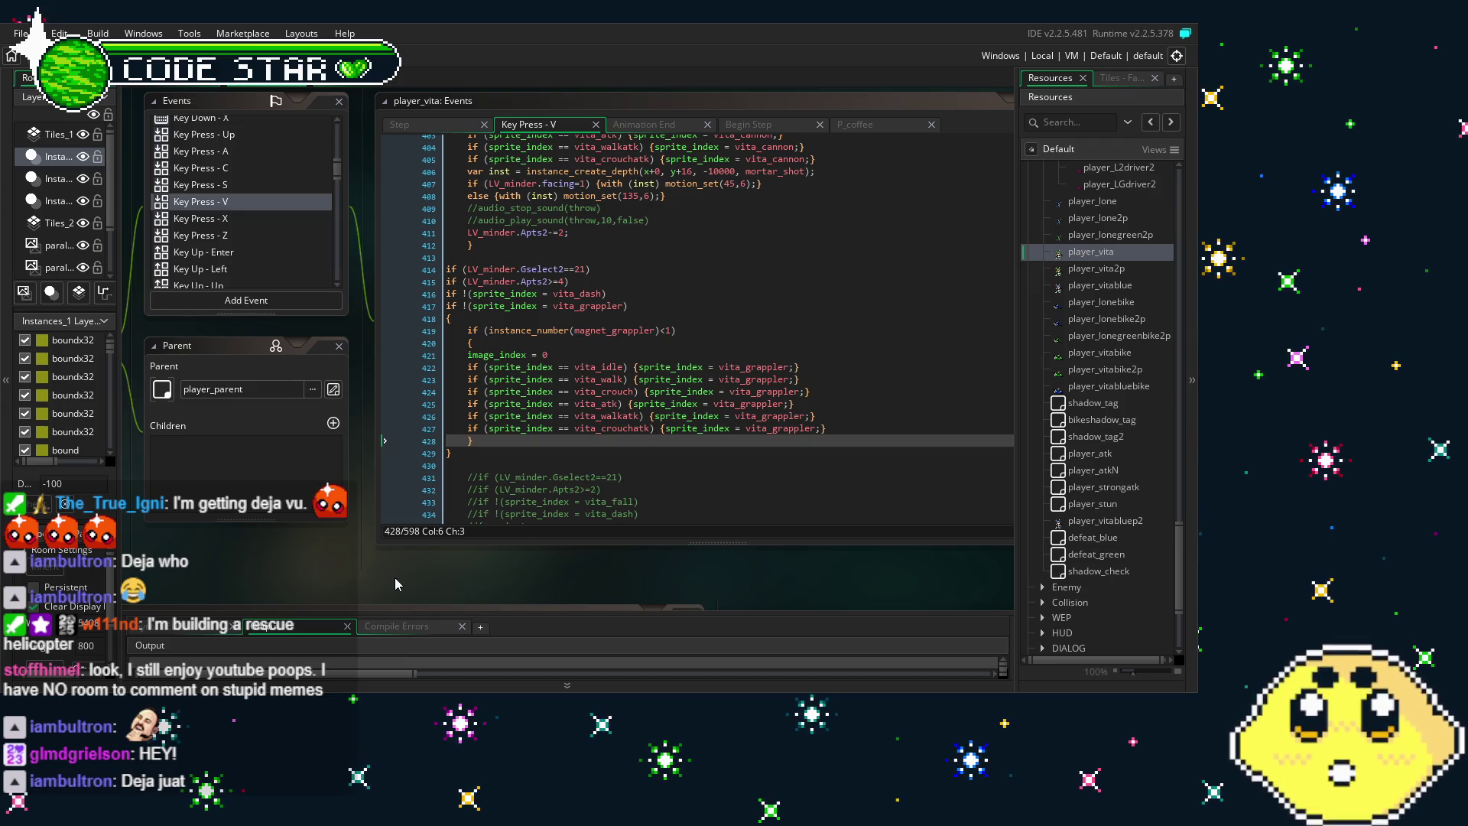
pyautogui.moveTo(395, 576); pyautogui.dragTo(376, 576)
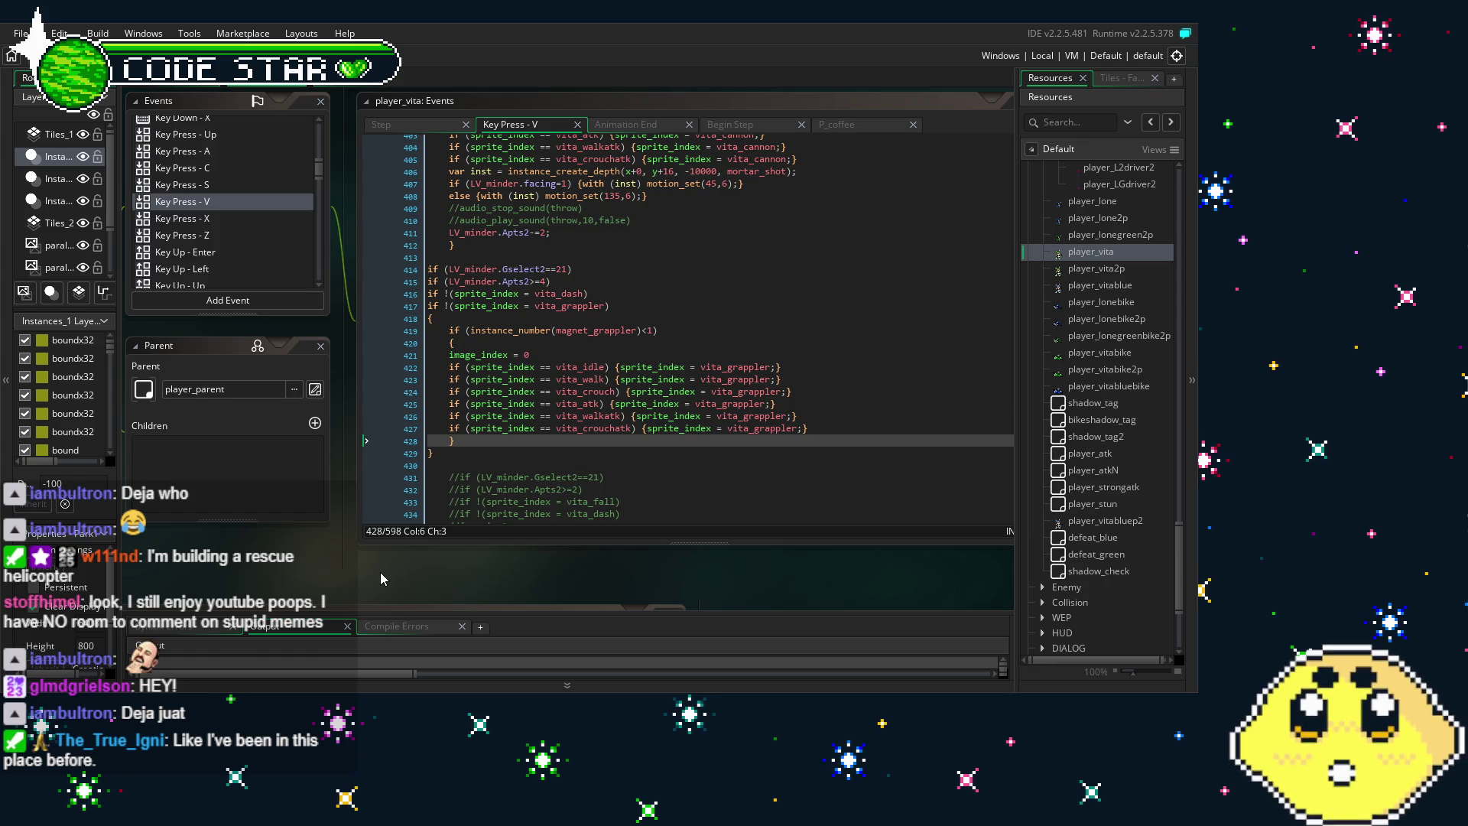
pyautogui.moveTo(288, 570); pyautogui.dragTo(335, 572)
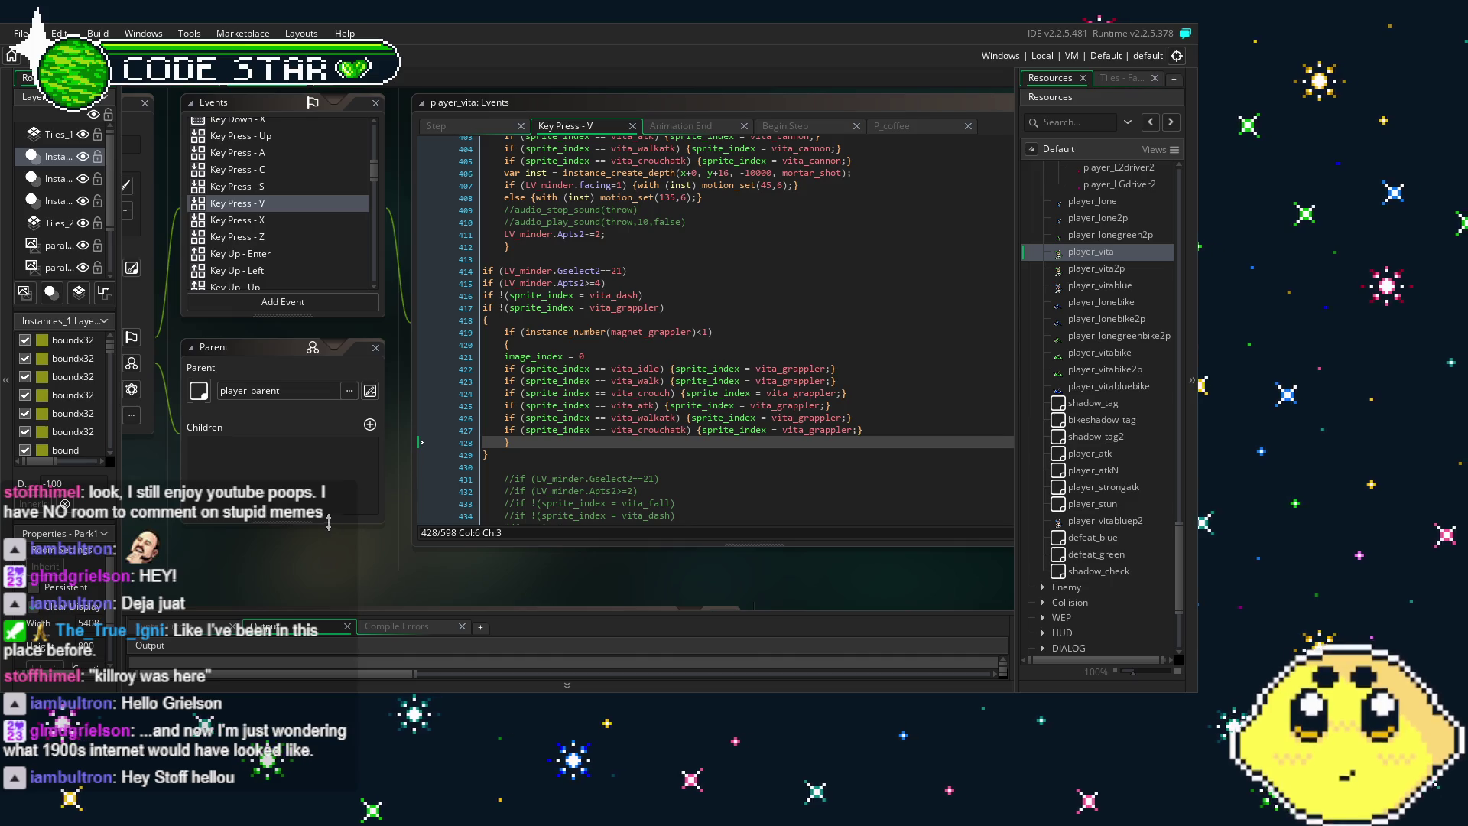
pyautogui.moveTo(301, 557)
pyautogui.mouseDown()
pyautogui.moveTo(356, 563)
pyautogui.moveTo(364, 590)
pyautogui.mouseUp()
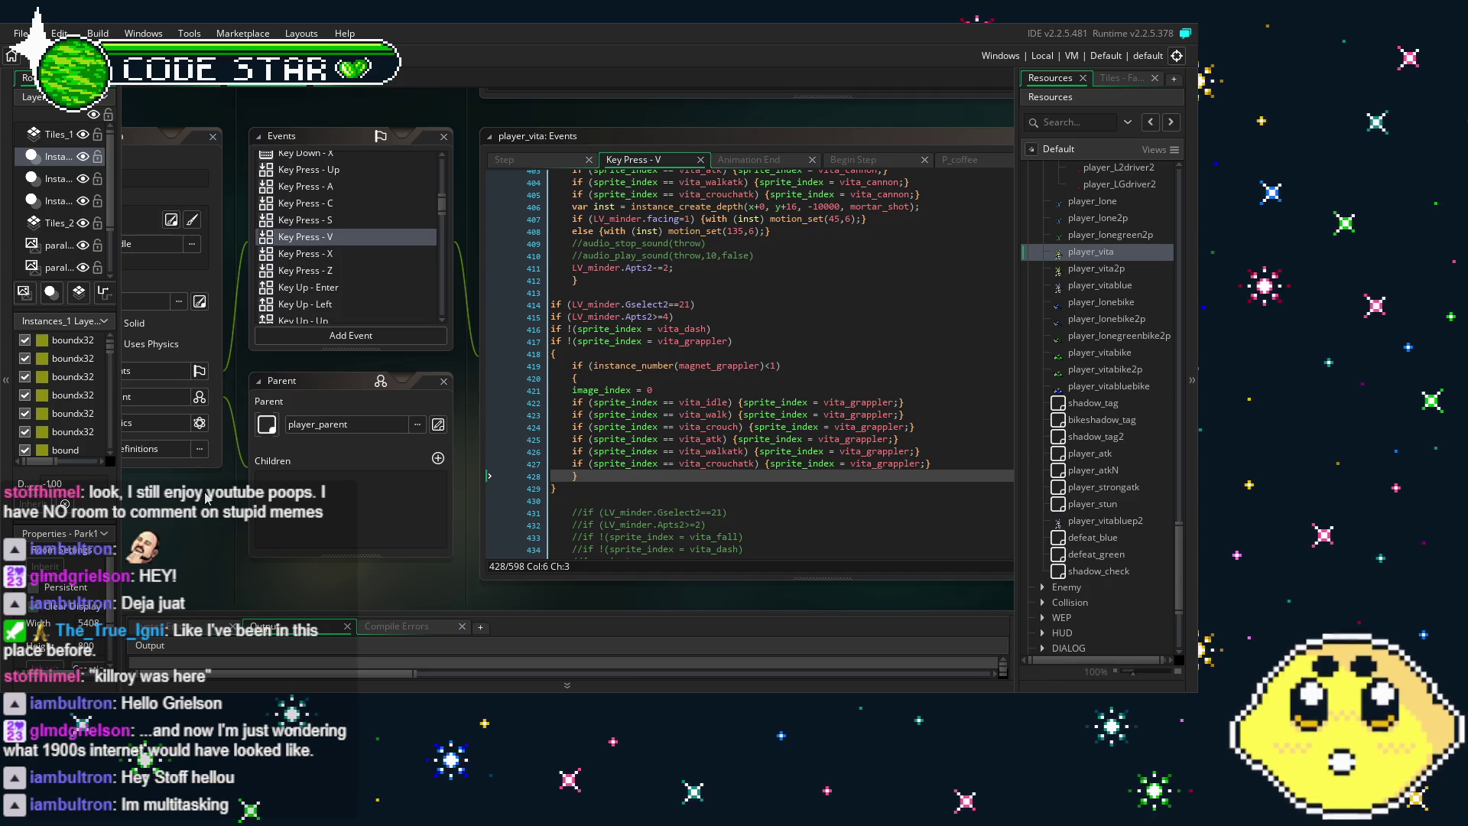
# Expand the WEP resource group and scroll down through the Resources panel
pyautogui.moveTo(347, 313); pyautogui.dragTo(400, 315)
pyautogui.scroll(-3, 401, 316)
pyautogui.scroll(-3, 400, 316)
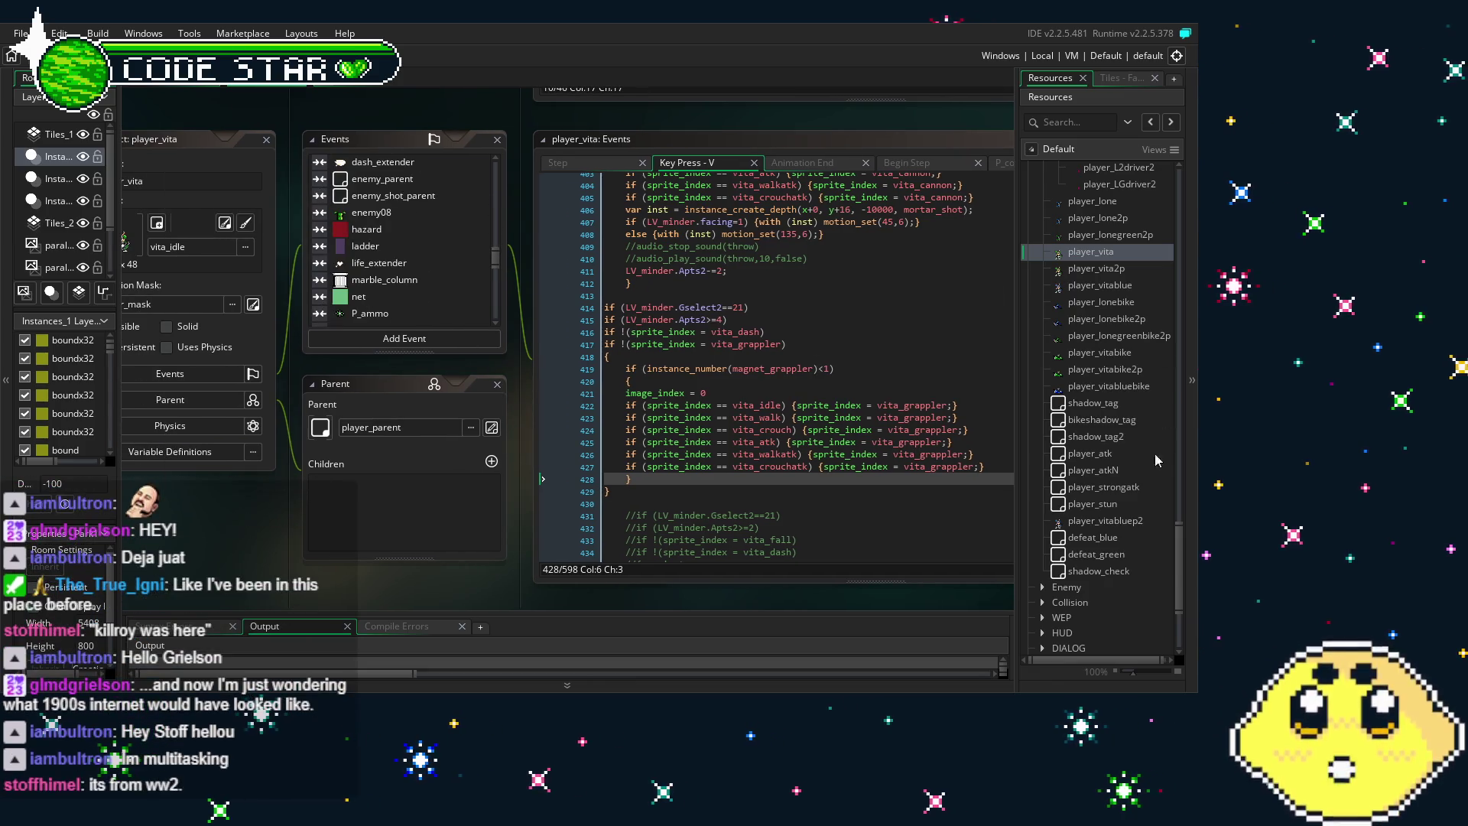
pyautogui.scroll(-5, 1146, 466)
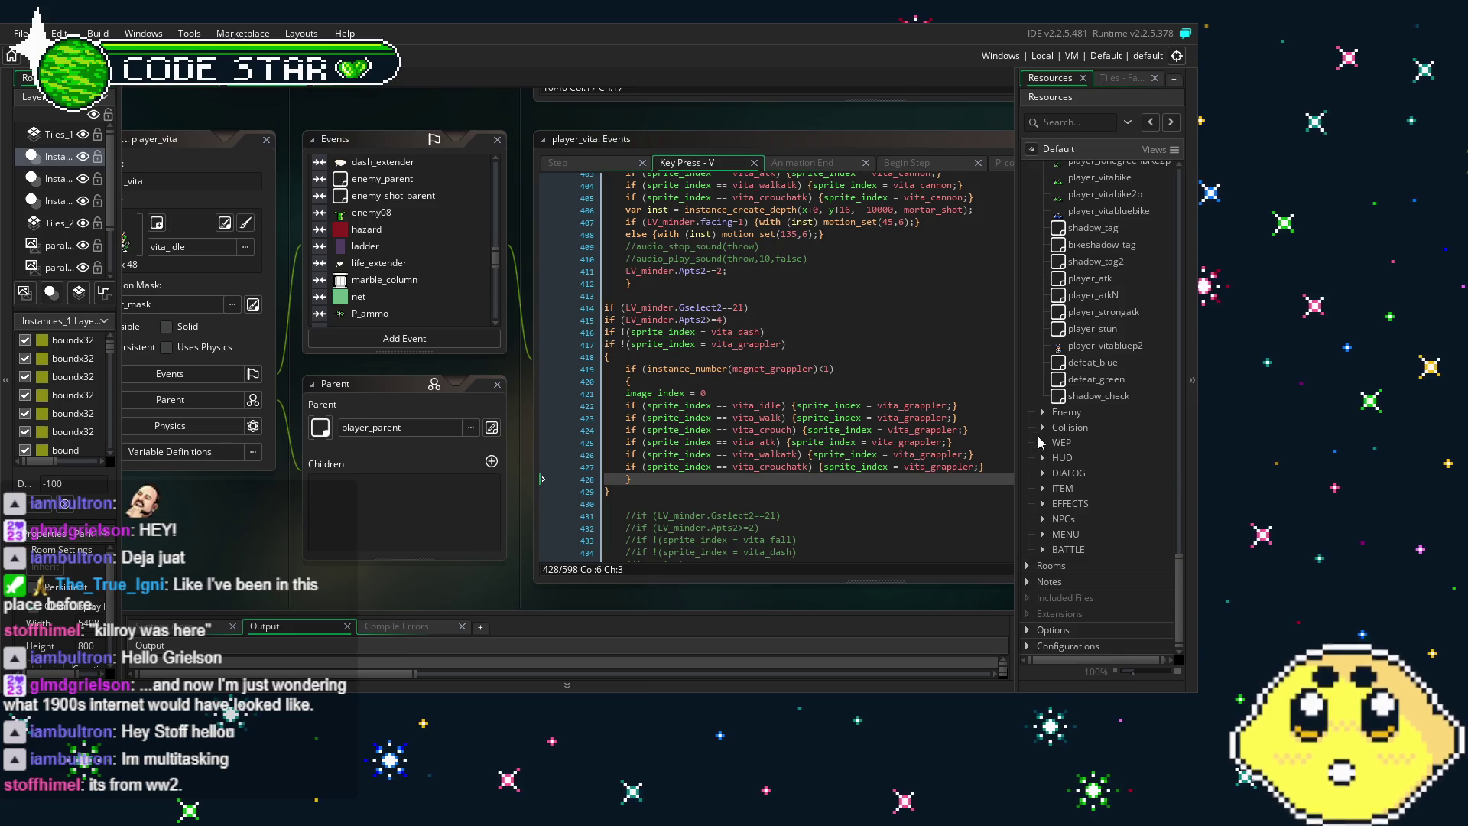
pyautogui.click(1042, 442)
pyautogui.scroll(-3, 1051, 454)
pyautogui.scroll(-10, 1051, 455)
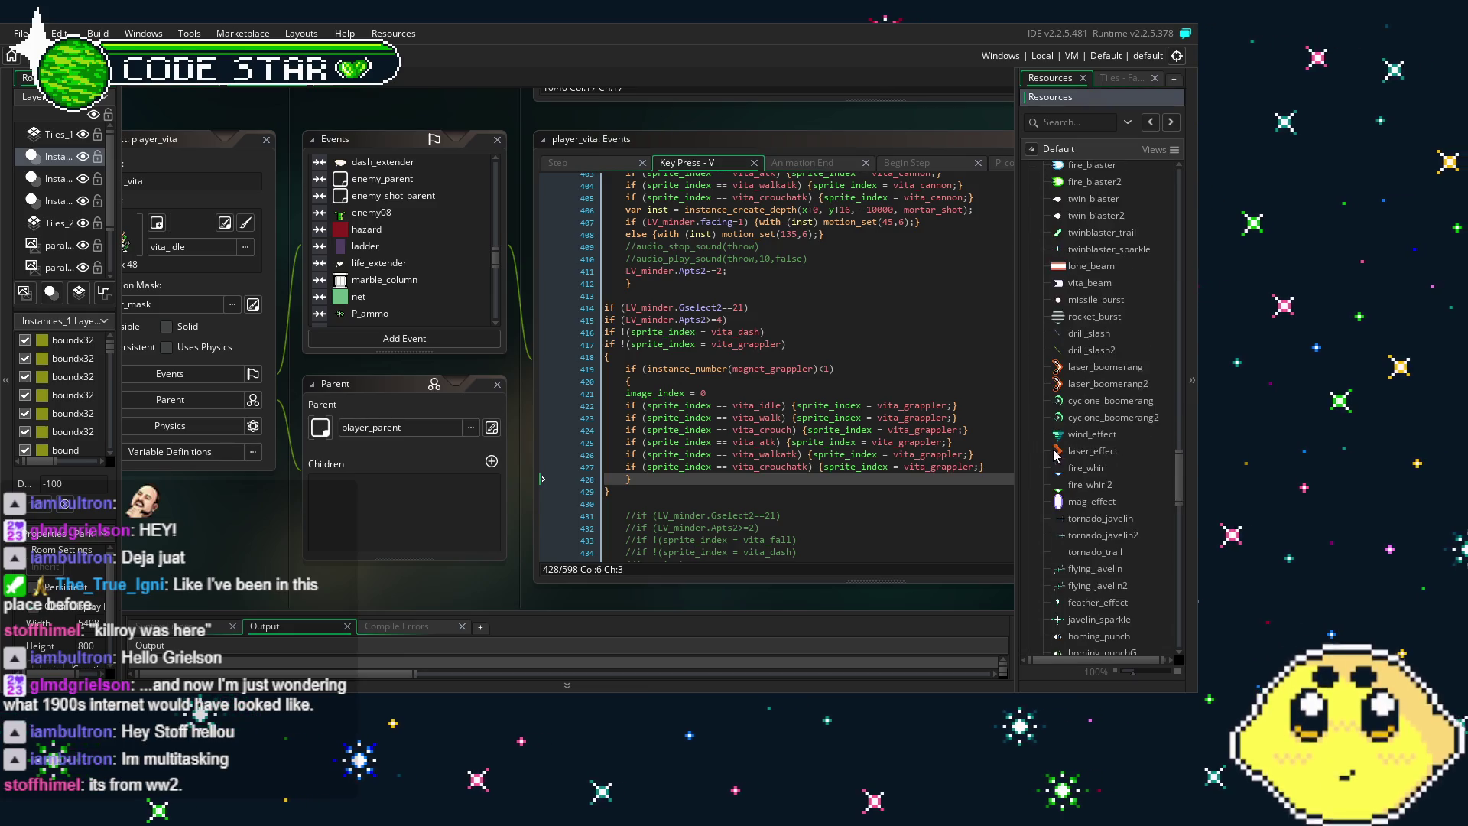
pyautogui.scroll(-10, 1062, 450)
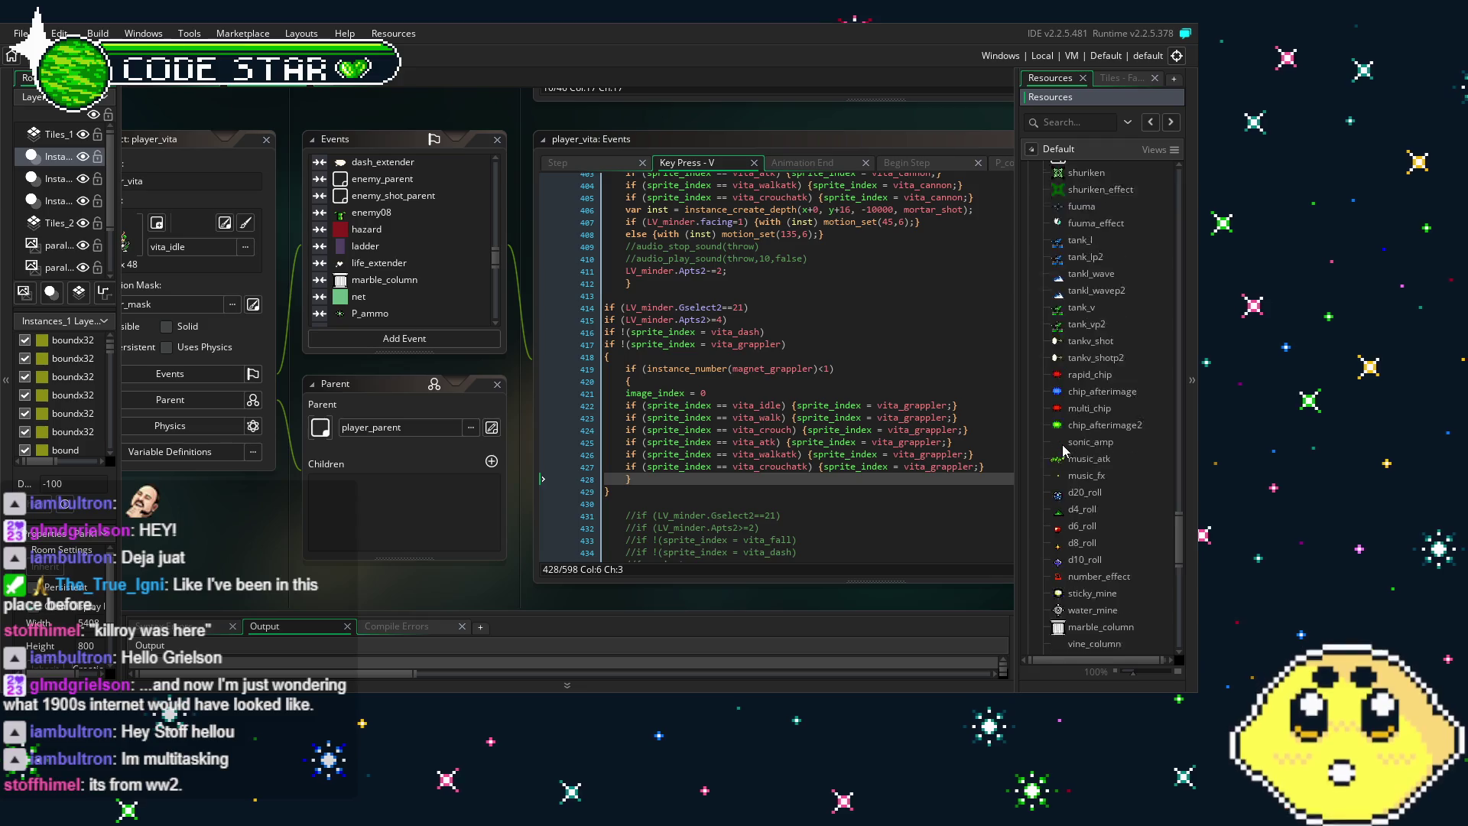
pyautogui.scroll(-5, 1063, 449)
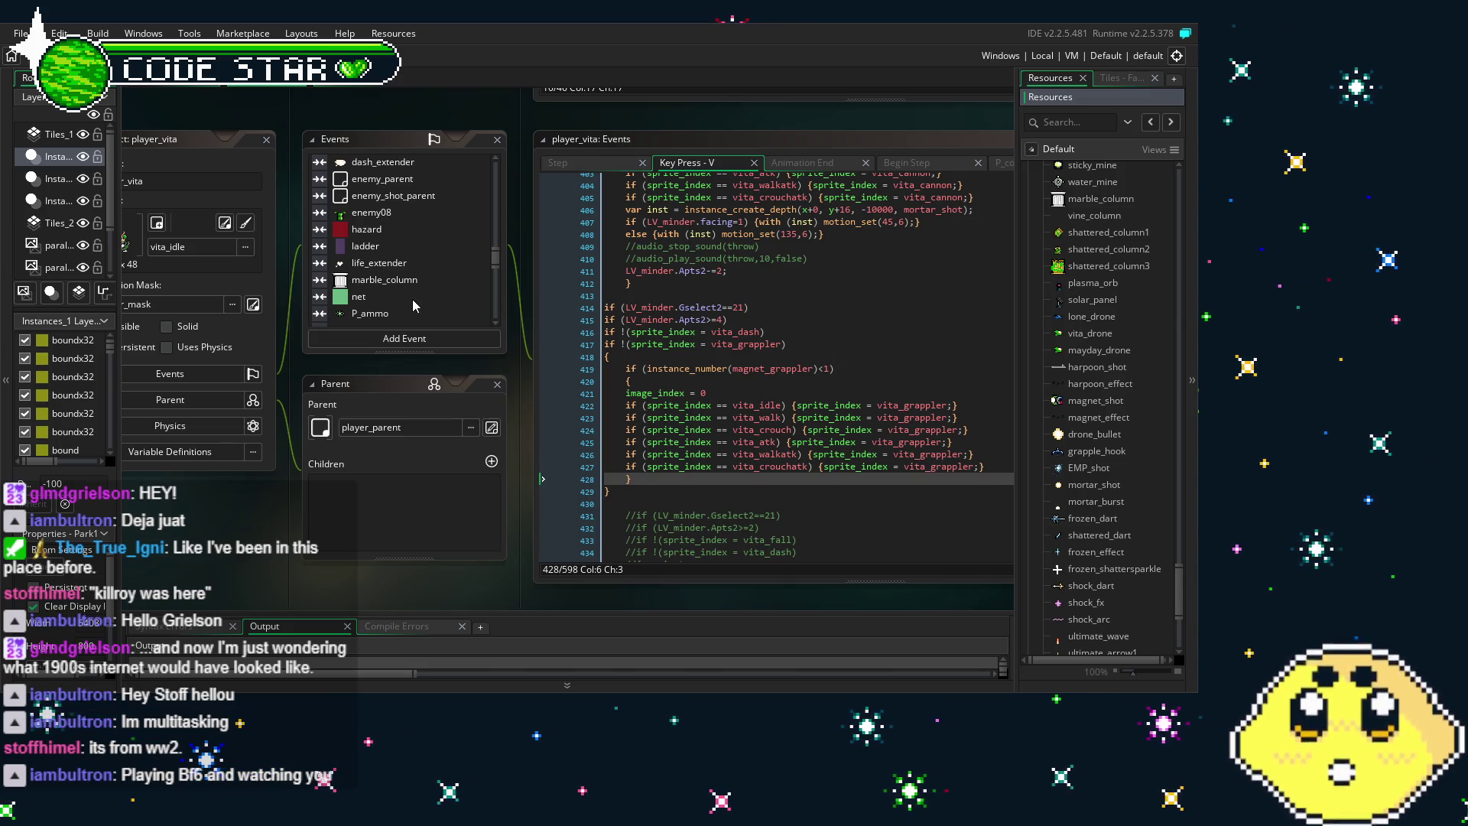
pyautogui.scroll(-5, 411, 296)
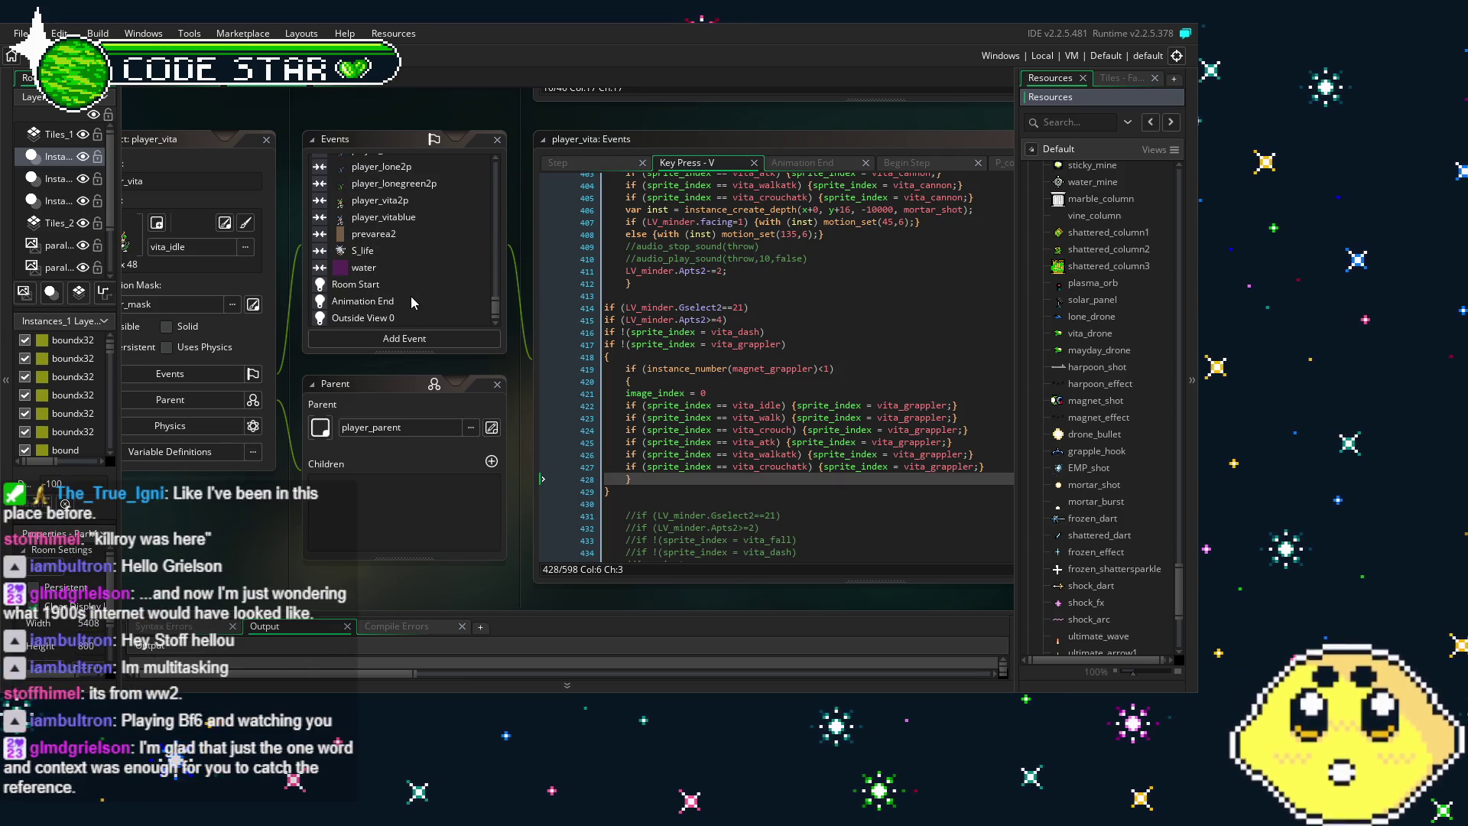
# Return to the top of Resources, expand the Sprites folder and scroll to the vita_ sprites
pyautogui.scroll(1, 410, 296)
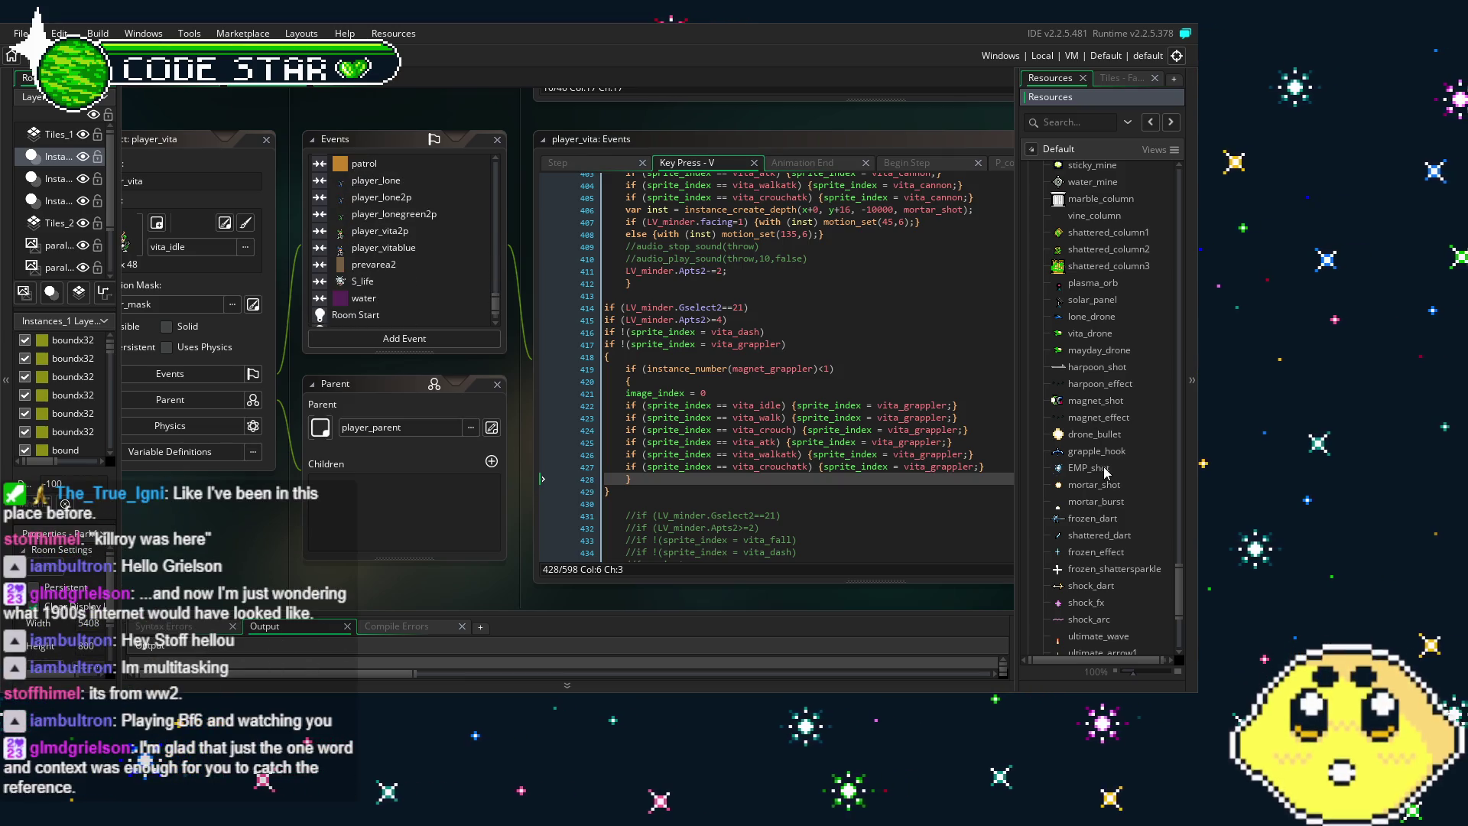
pyautogui.scroll(10, 1071, 484)
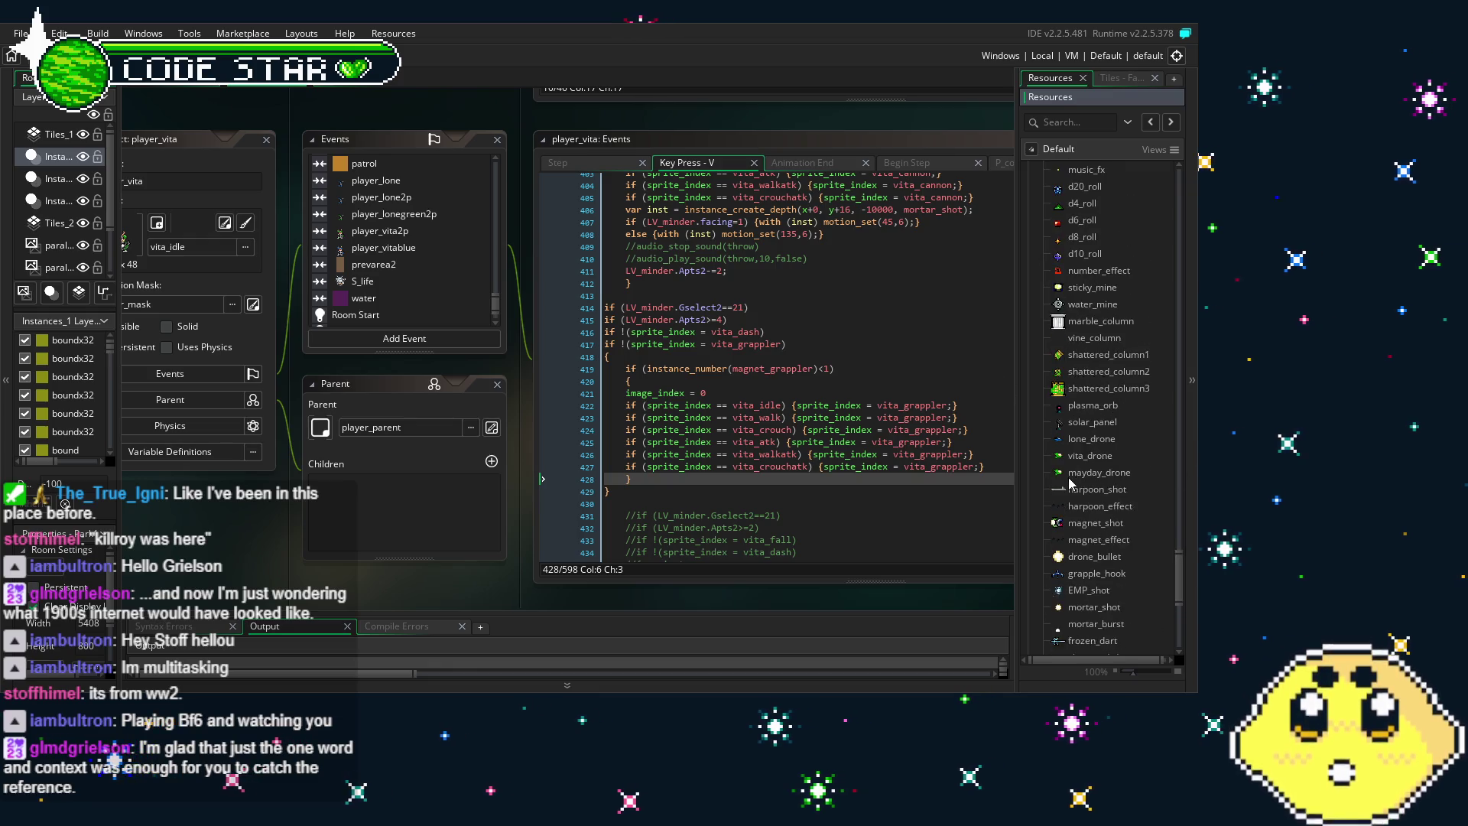
pyautogui.scroll(10, 1071, 484)
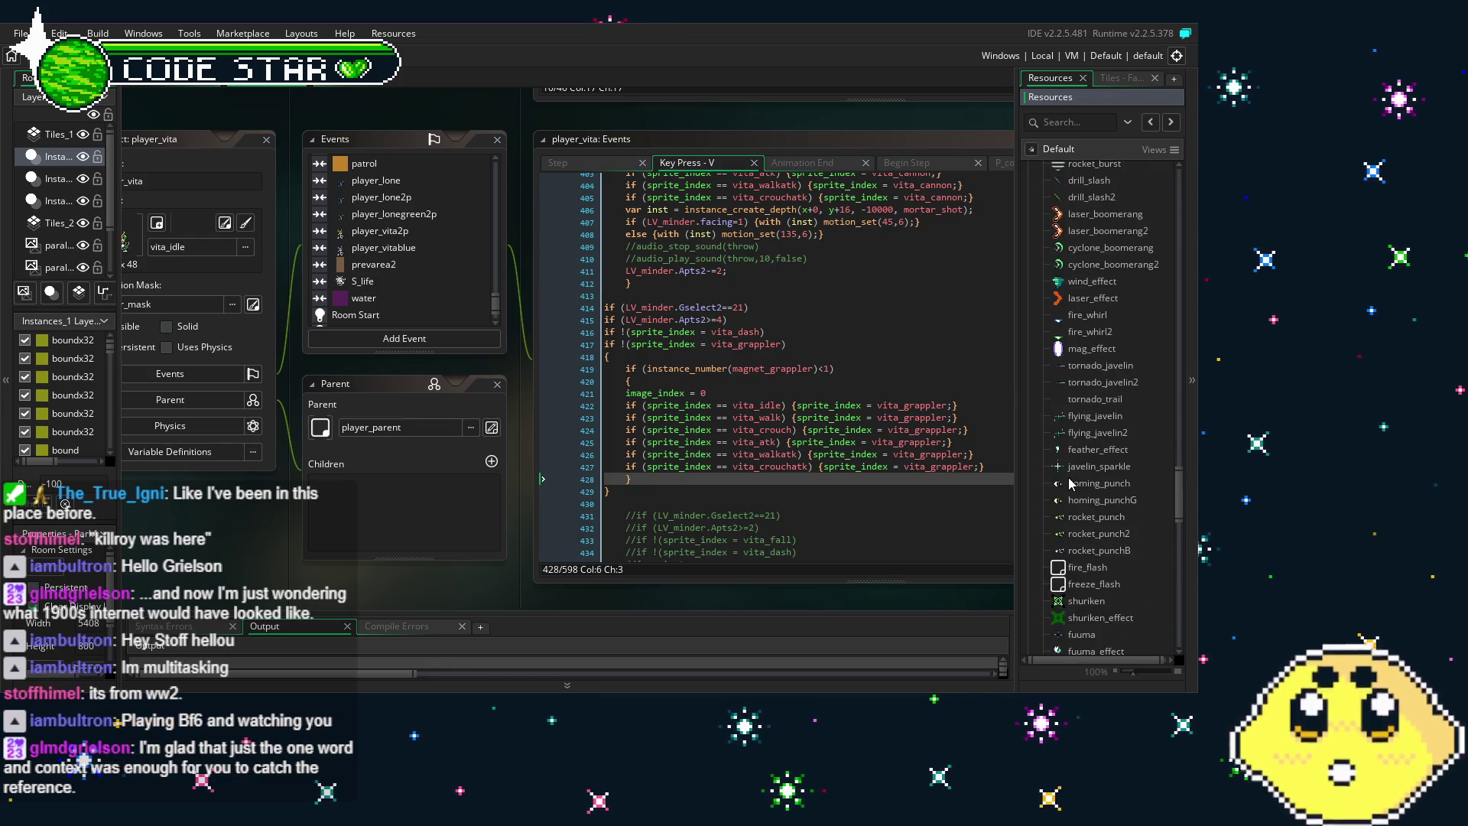
pyautogui.scroll(4, 1070, 482)
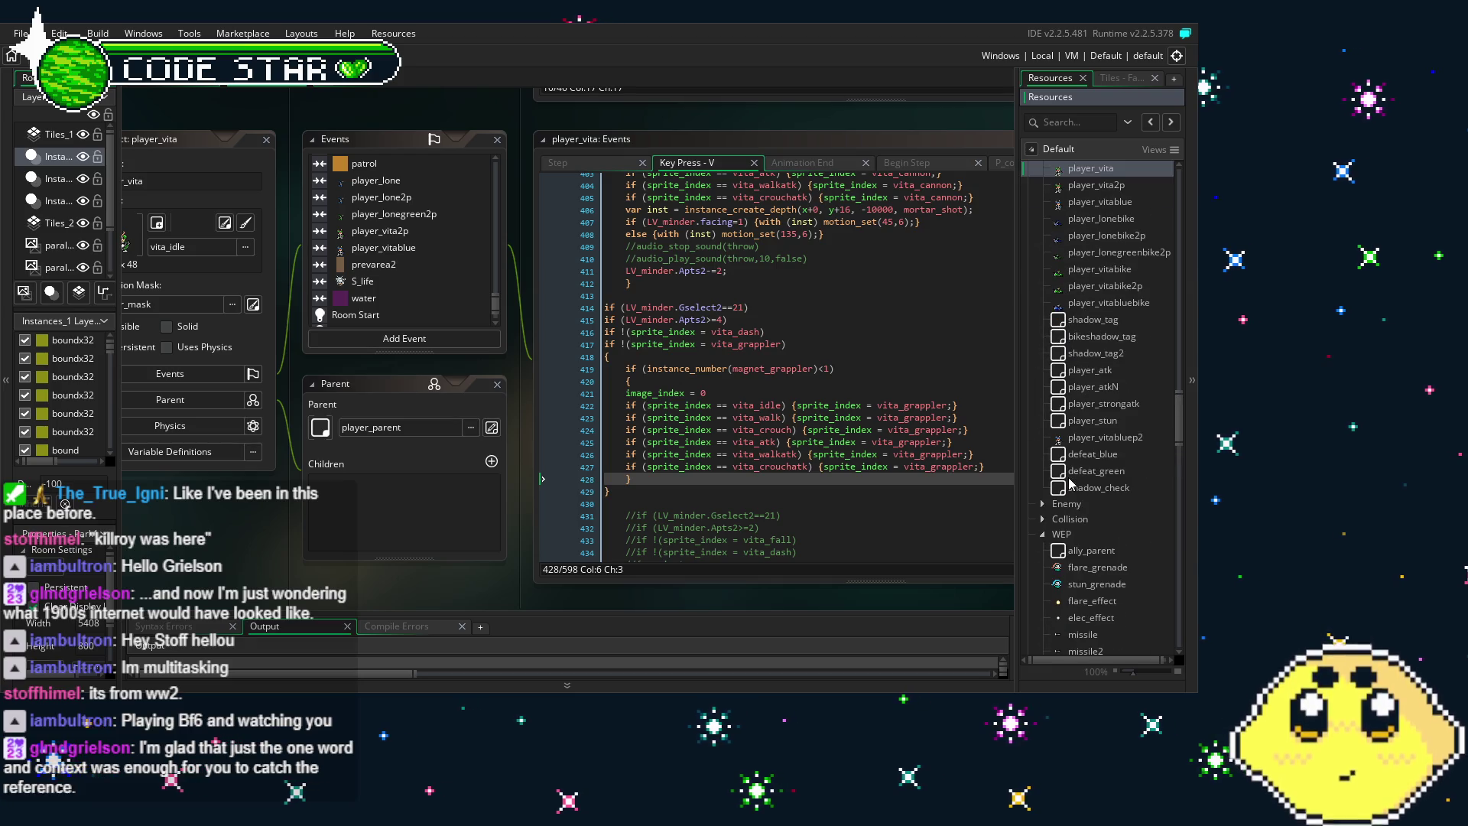
pyautogui.scroll(7, 1070, 482)
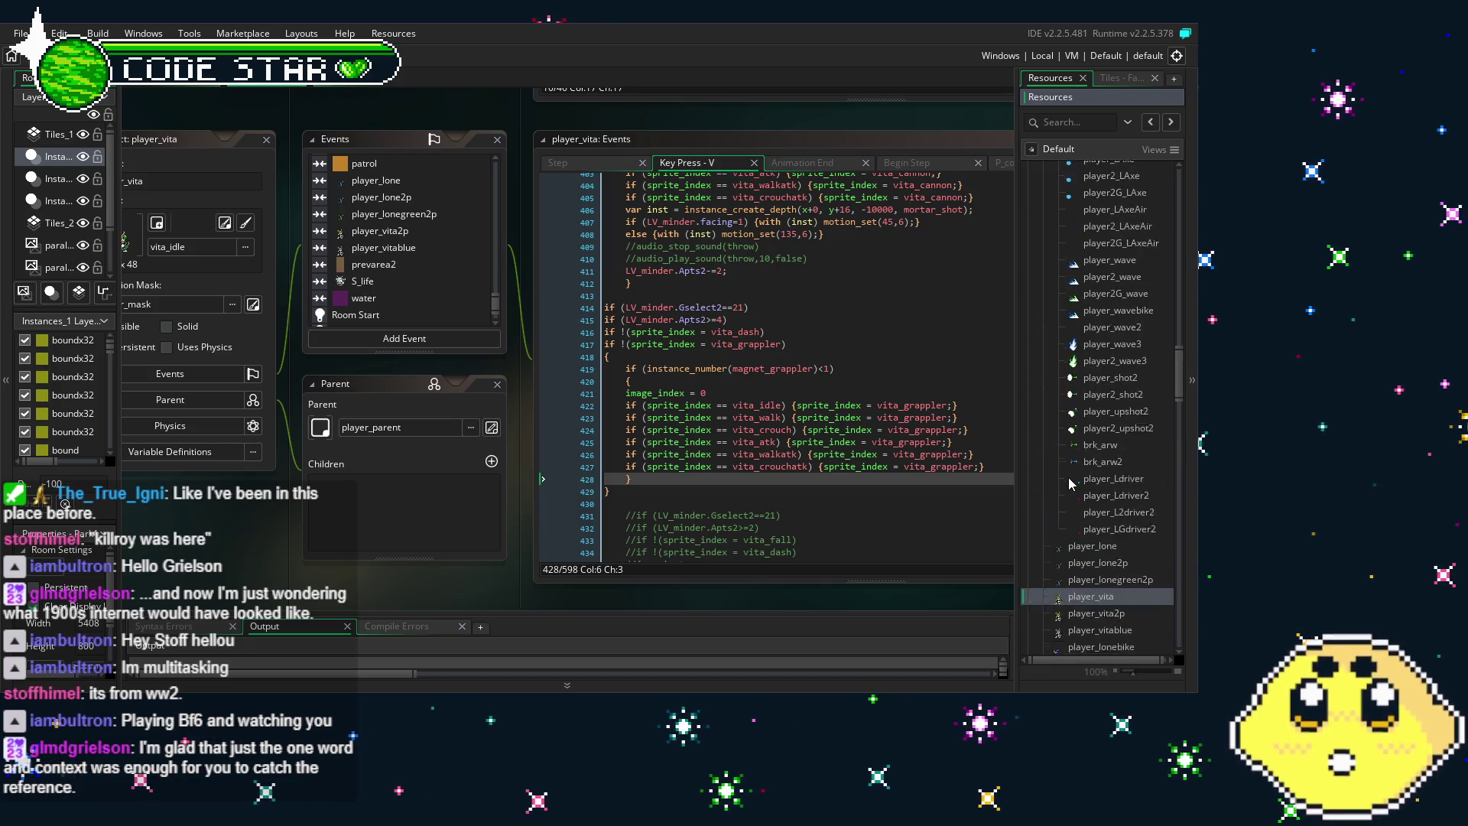
pyautogui.scroll(10, 1071, 482)
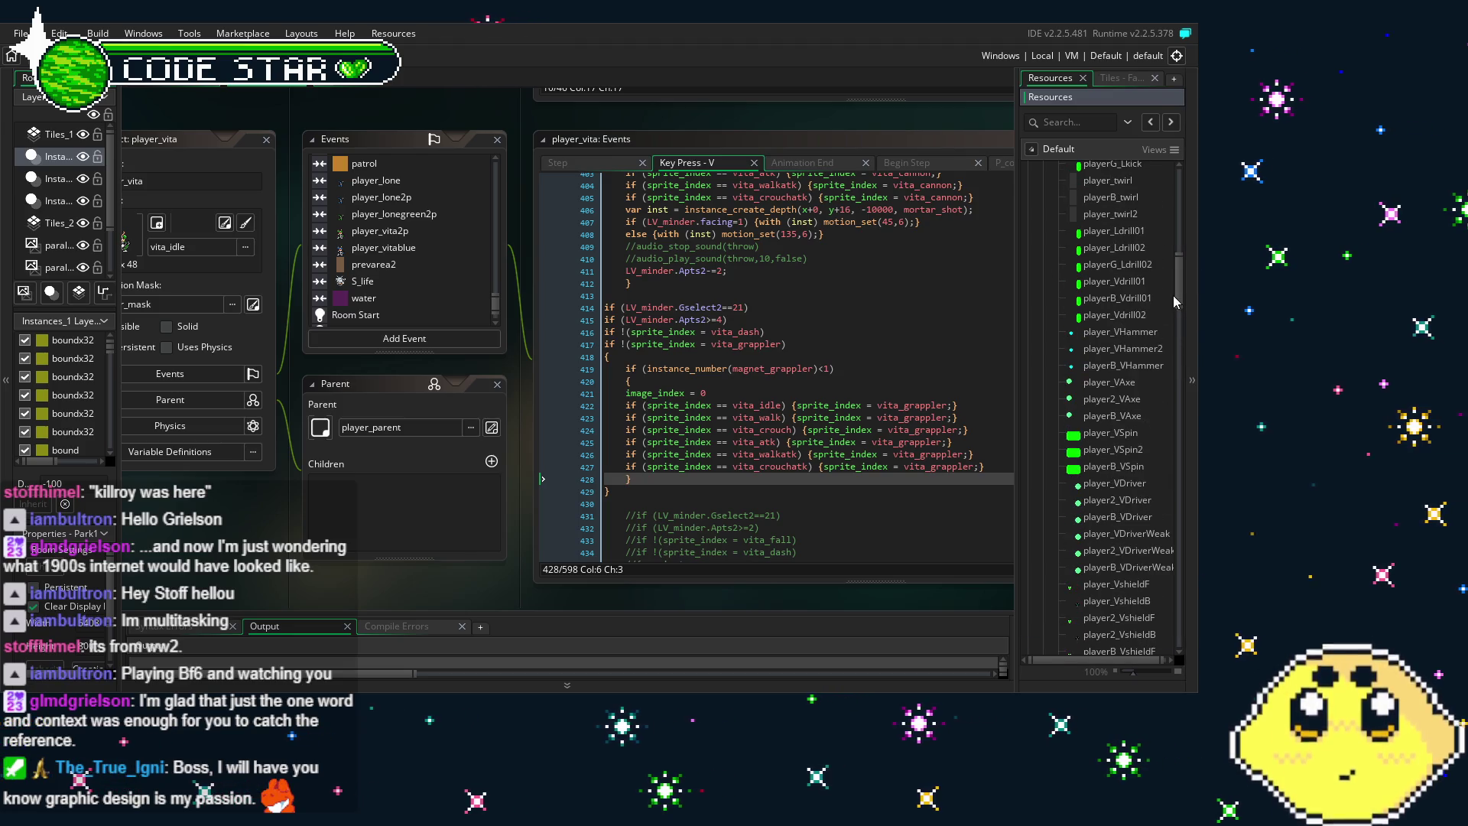
pyautogui.moveTo(1176, 267); pyautogui.dragTo(1177, 164)
pyautogui.doubleClick(1061, 169)
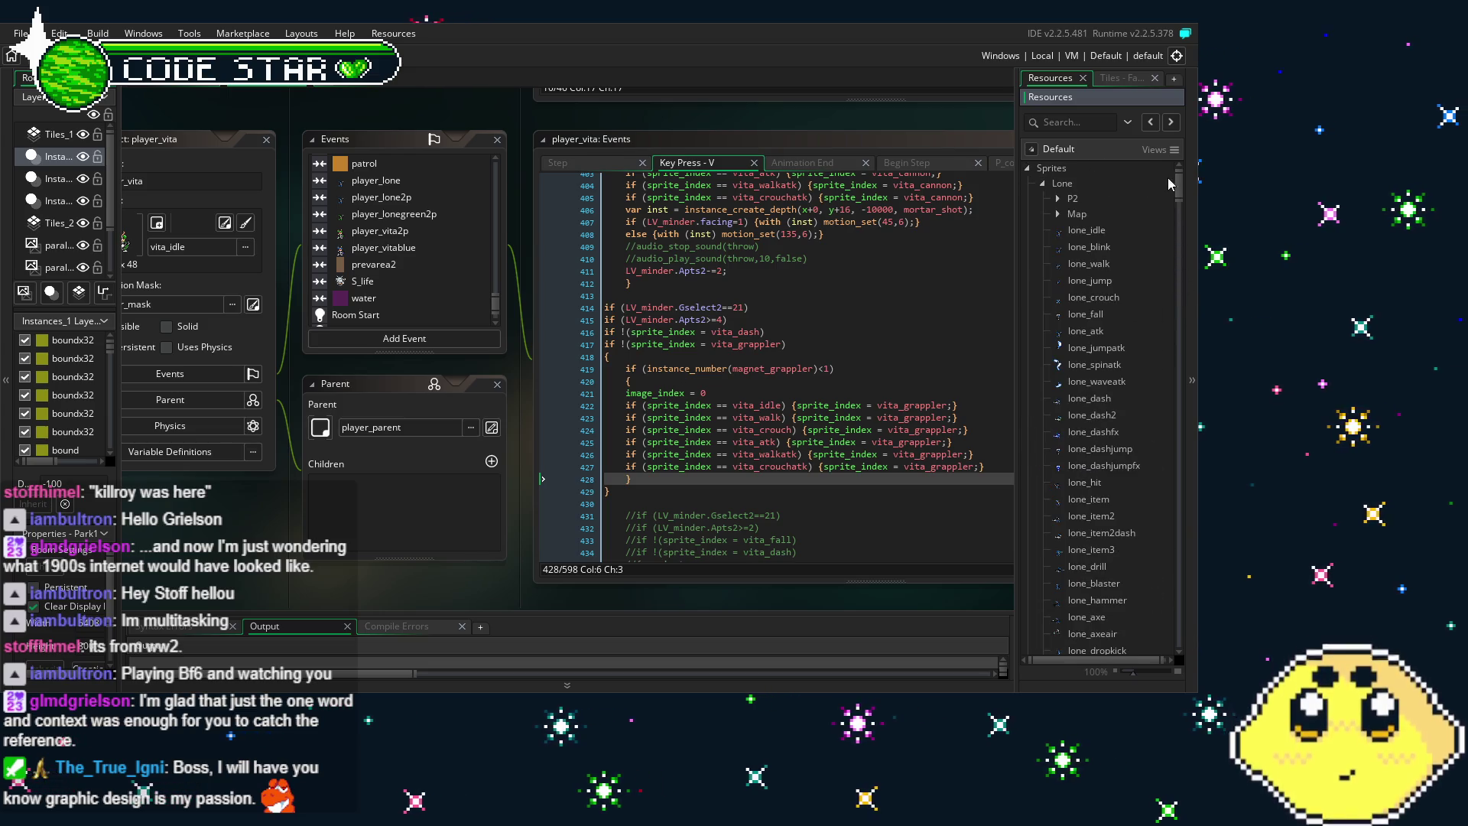
pyautogui.moveTo(1179, 191); pyautogui.dragTo(1181, 365)
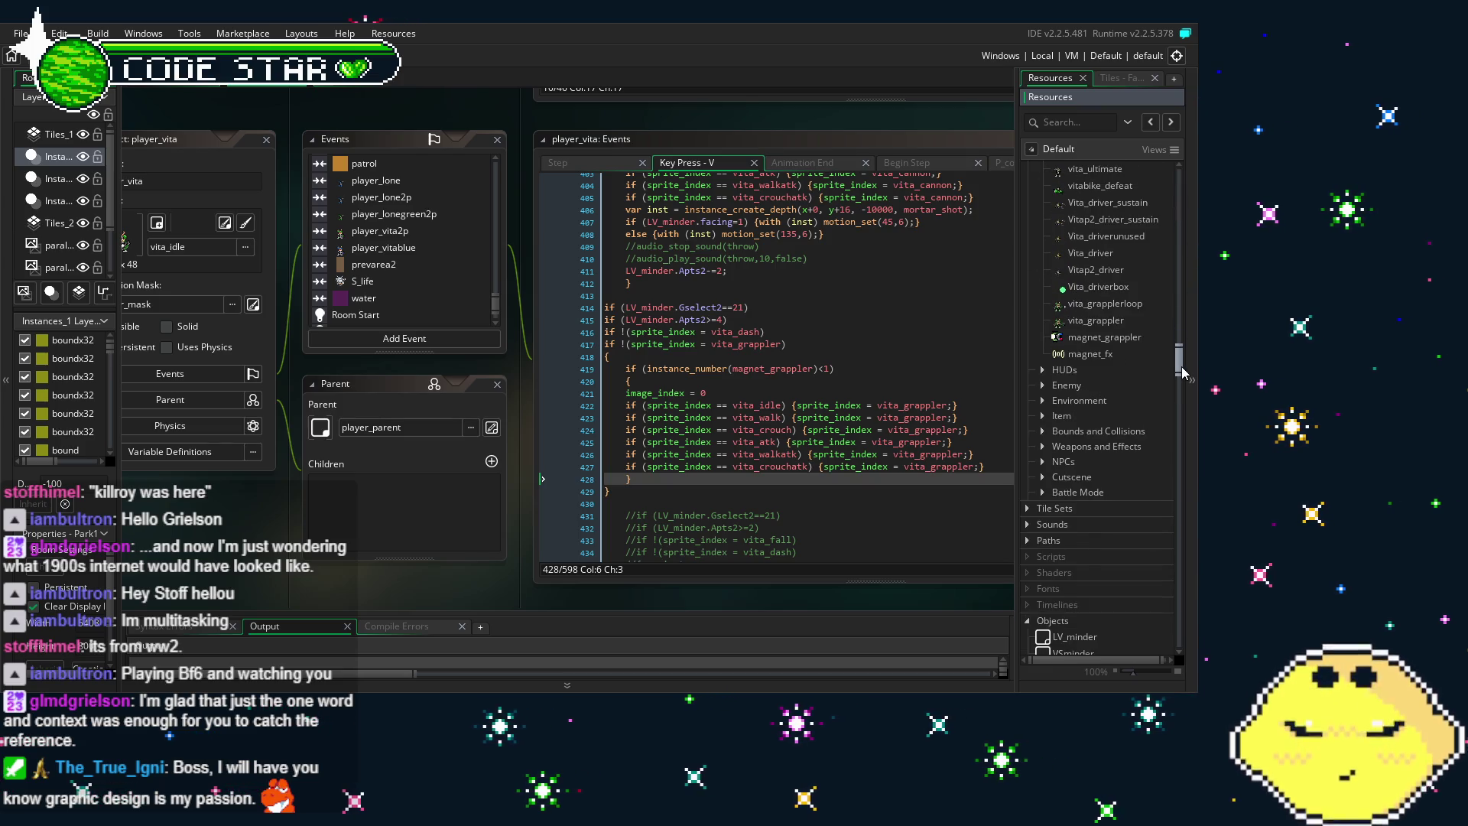
# Open vita_grappler alongside Vitap2_driver_sustain and vita_ultimate to compare their origins
pyautogui.doubleClick(1125, 316)
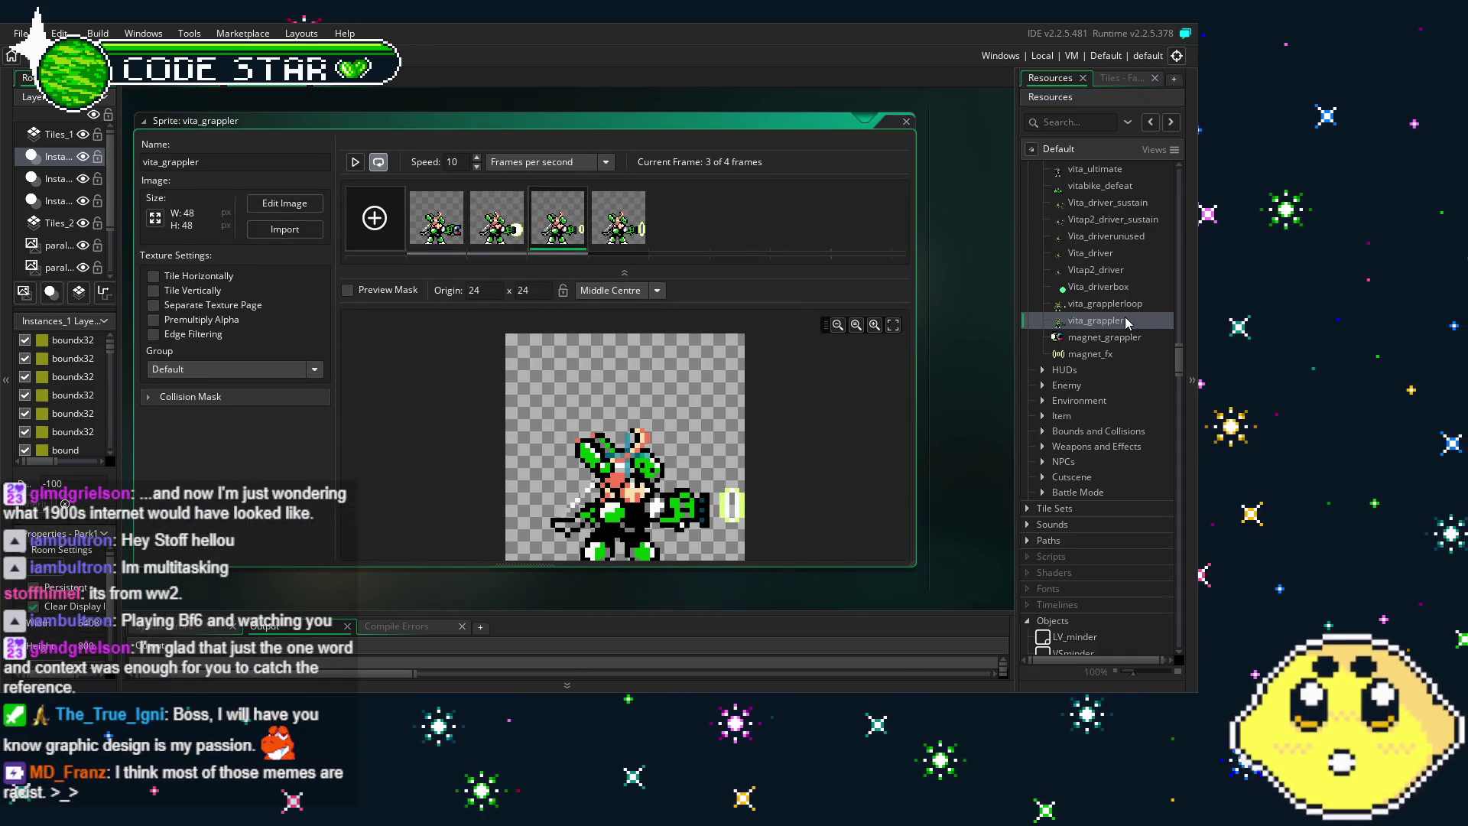
pyautogui.doubleClick(1103, 220)
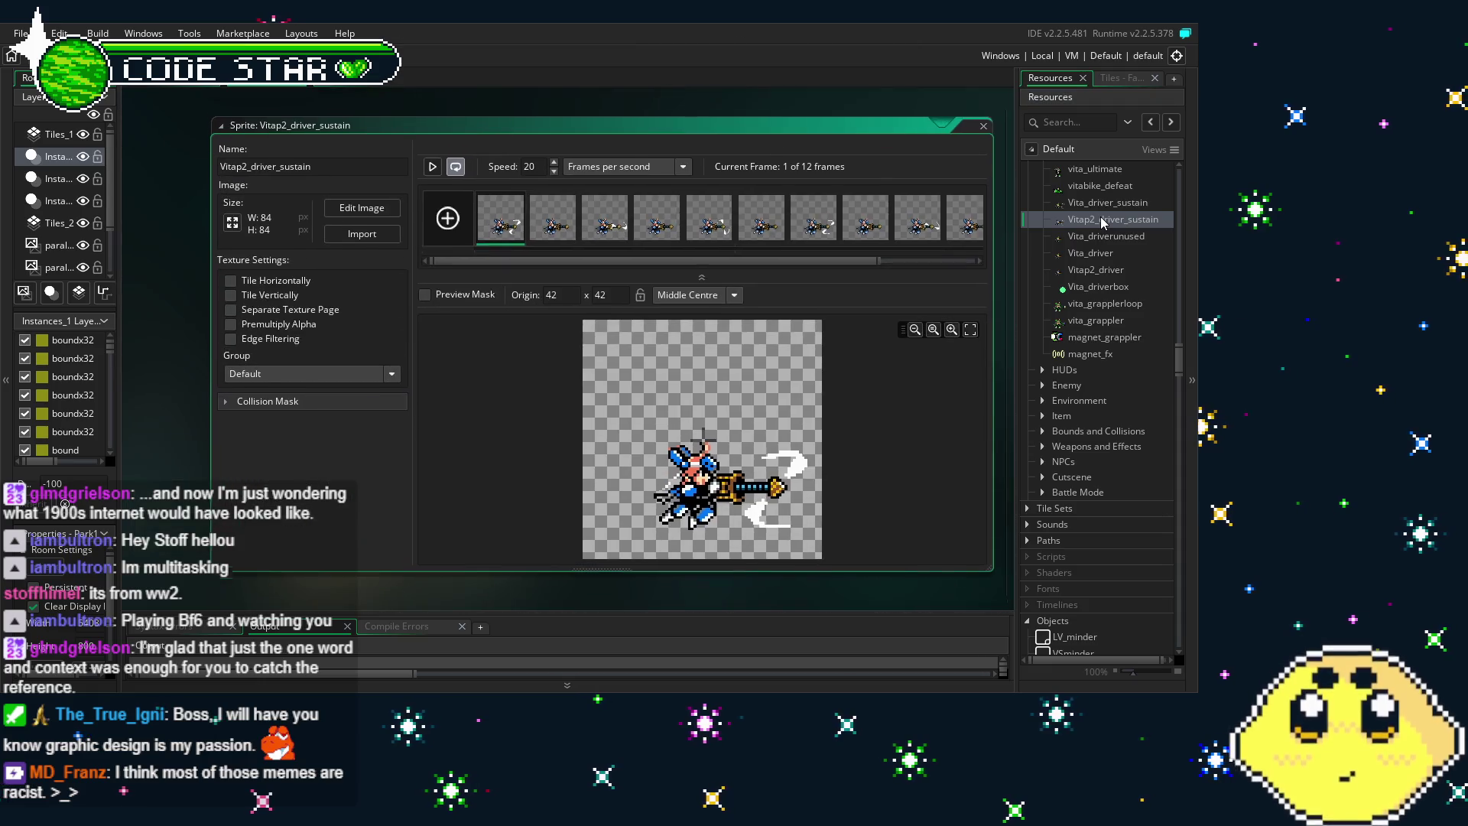
pyautogui.scroll(3, 1103, 222)
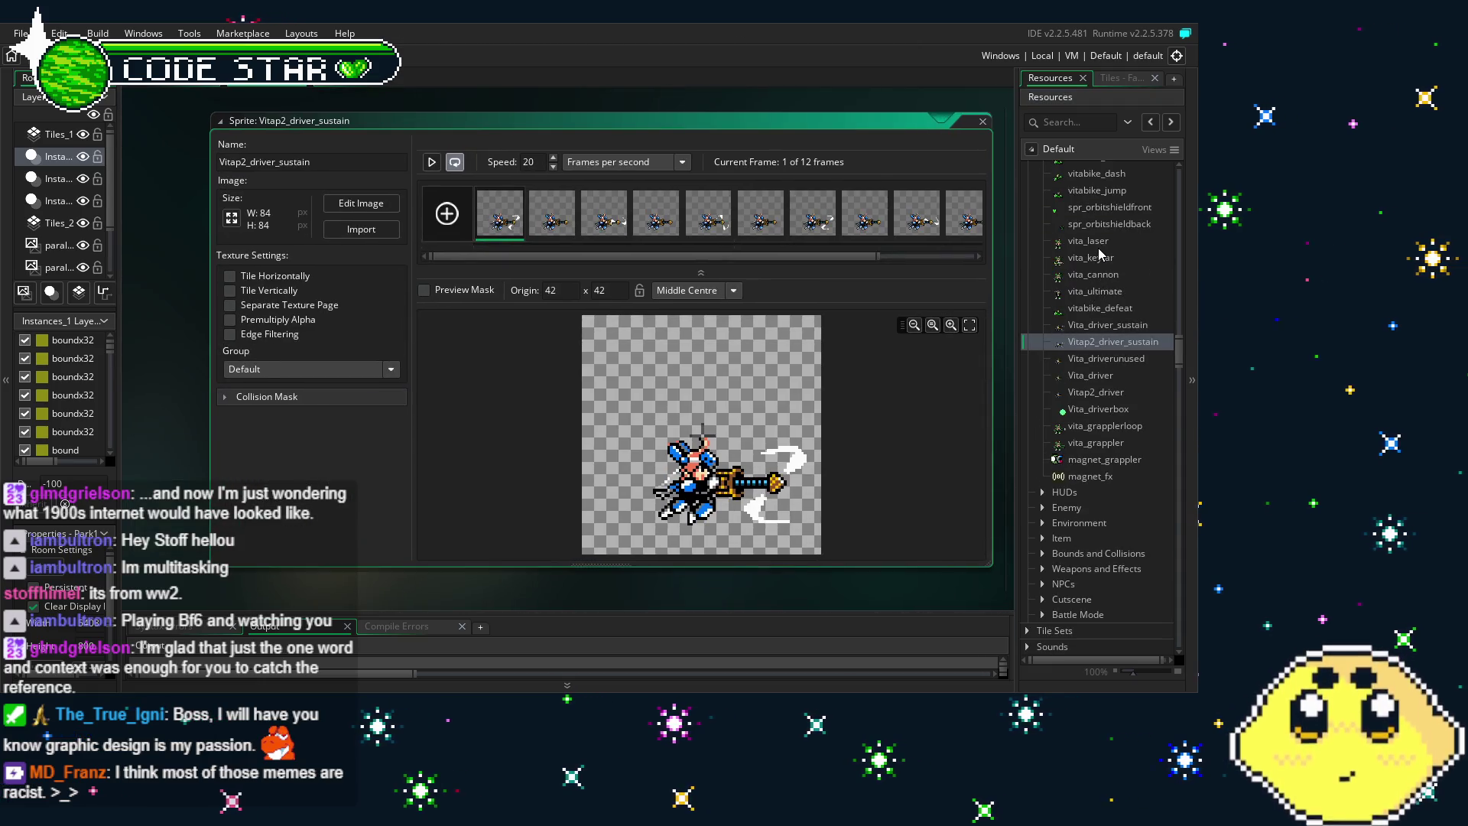
pyautogui.doubleClick(1075, 292)
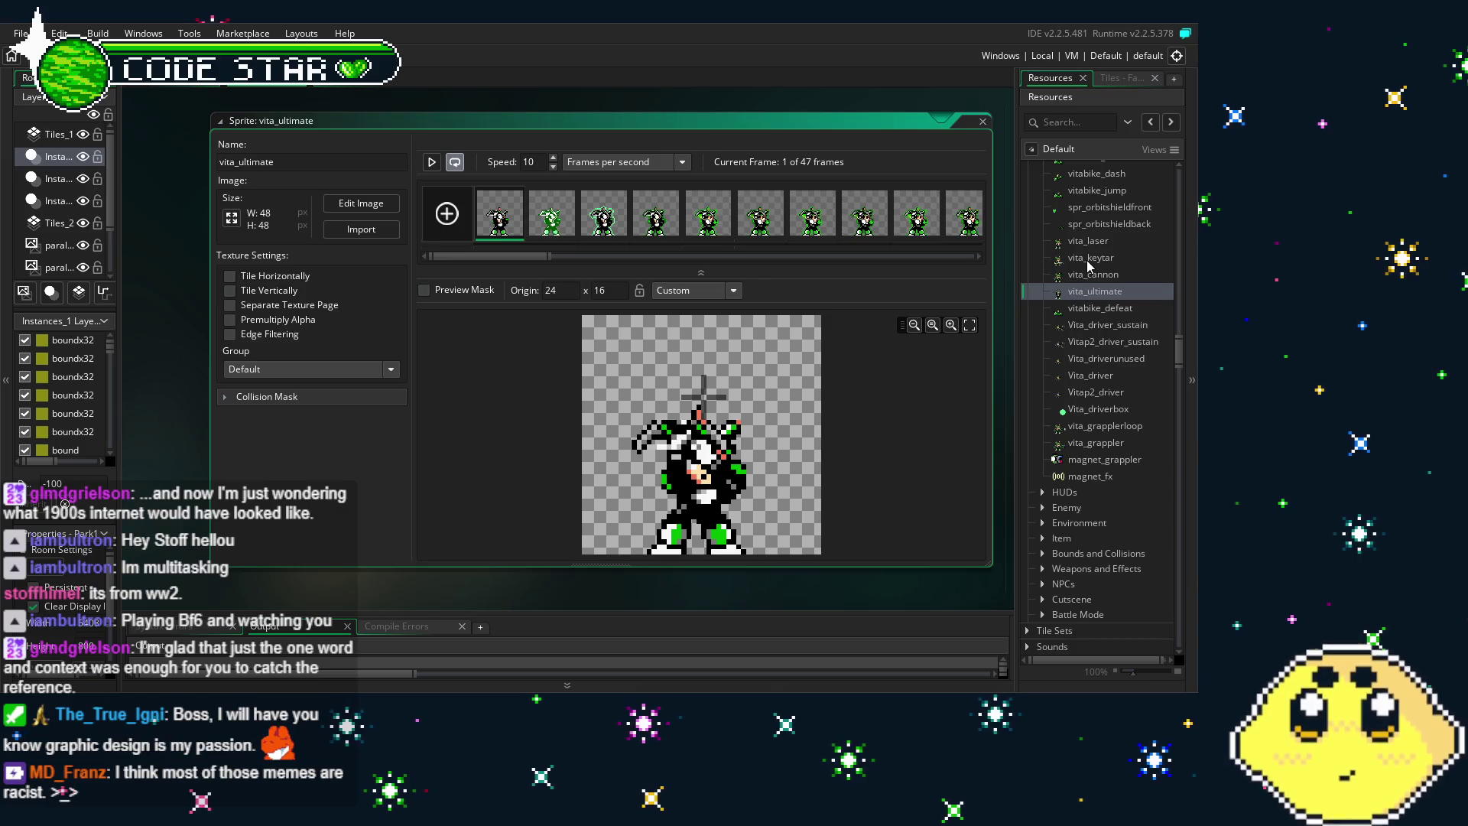
# Set vita_grapplerloop's origin Y to 16 (origin 24 x 16) and reopen vita_grappler
pyautogui.doubleClick(1091, 428)
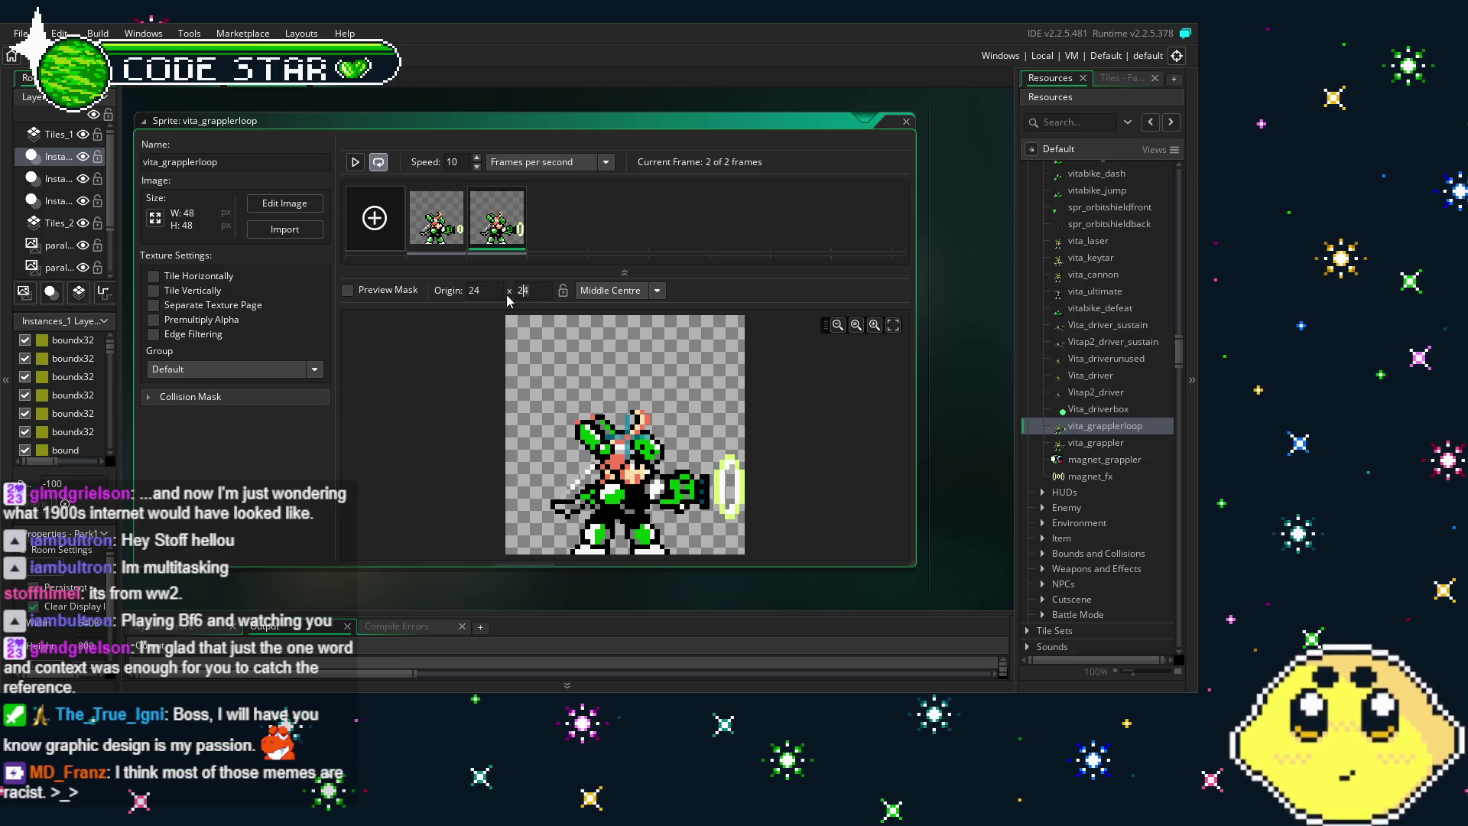
pyautogui.write('16')
pyautogui.press('Return')
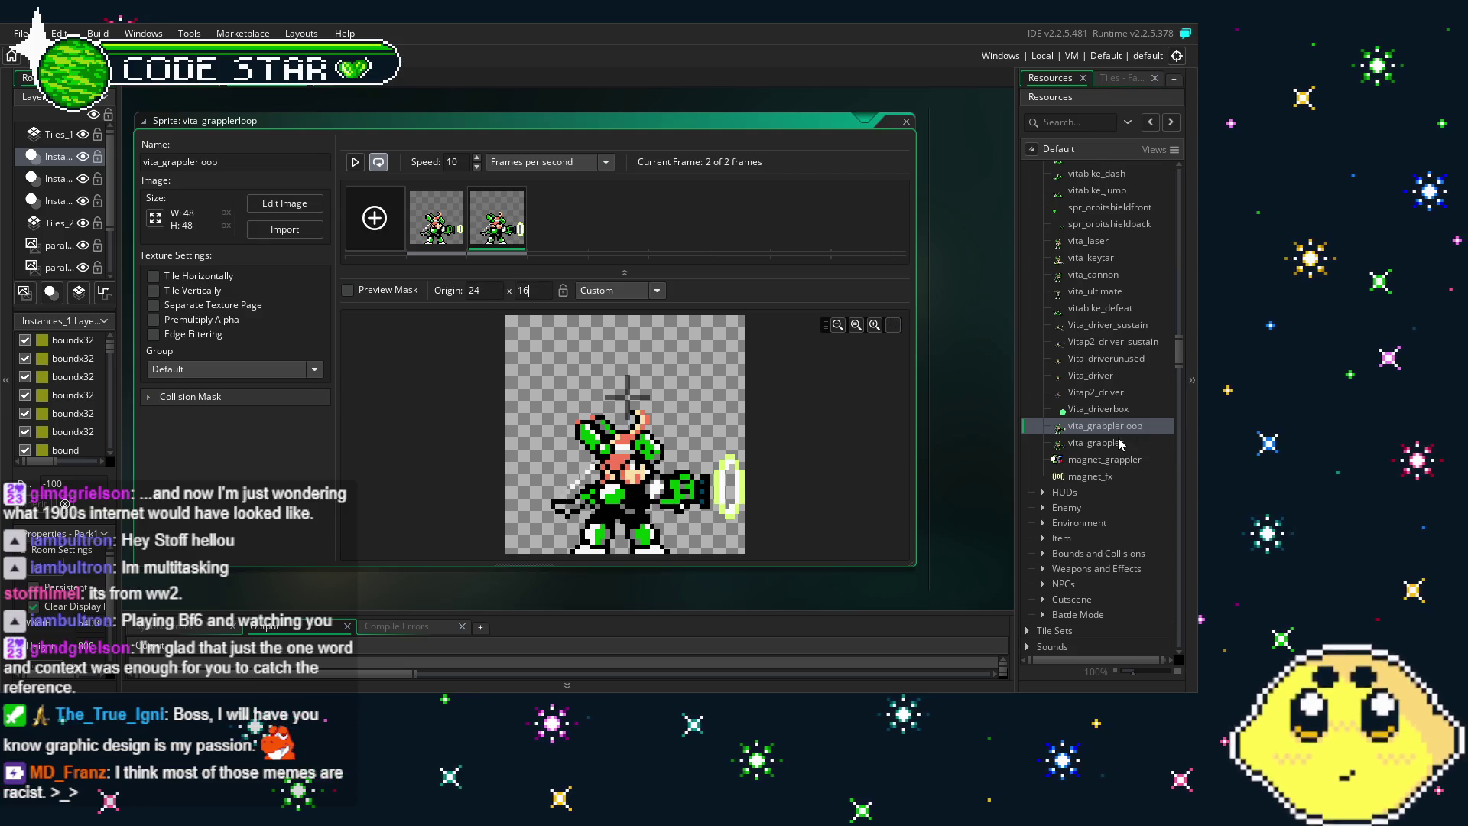
pyautogui.doubleClick(1118, 441)
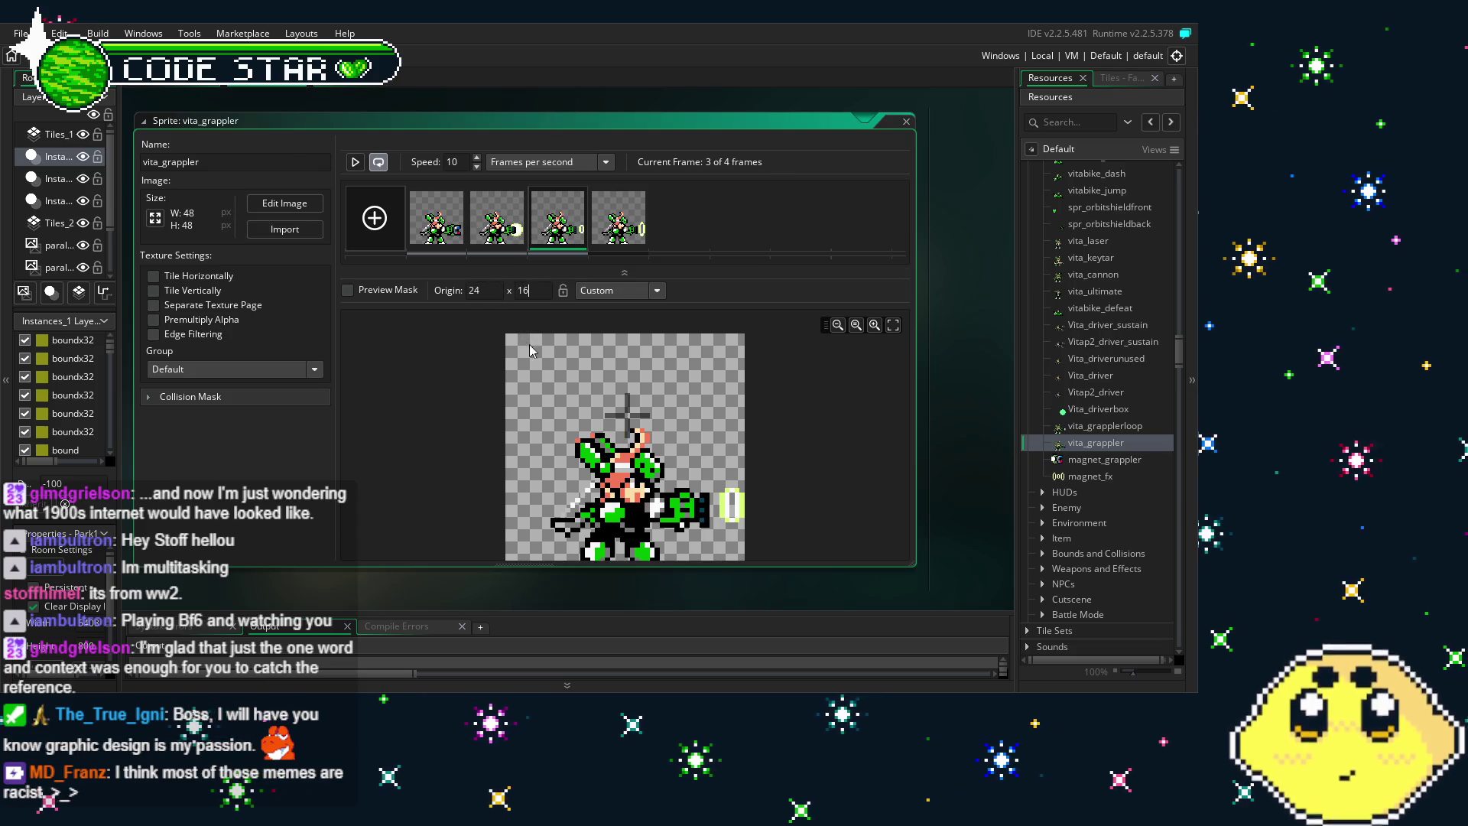
pyautogui.click(116, 90)
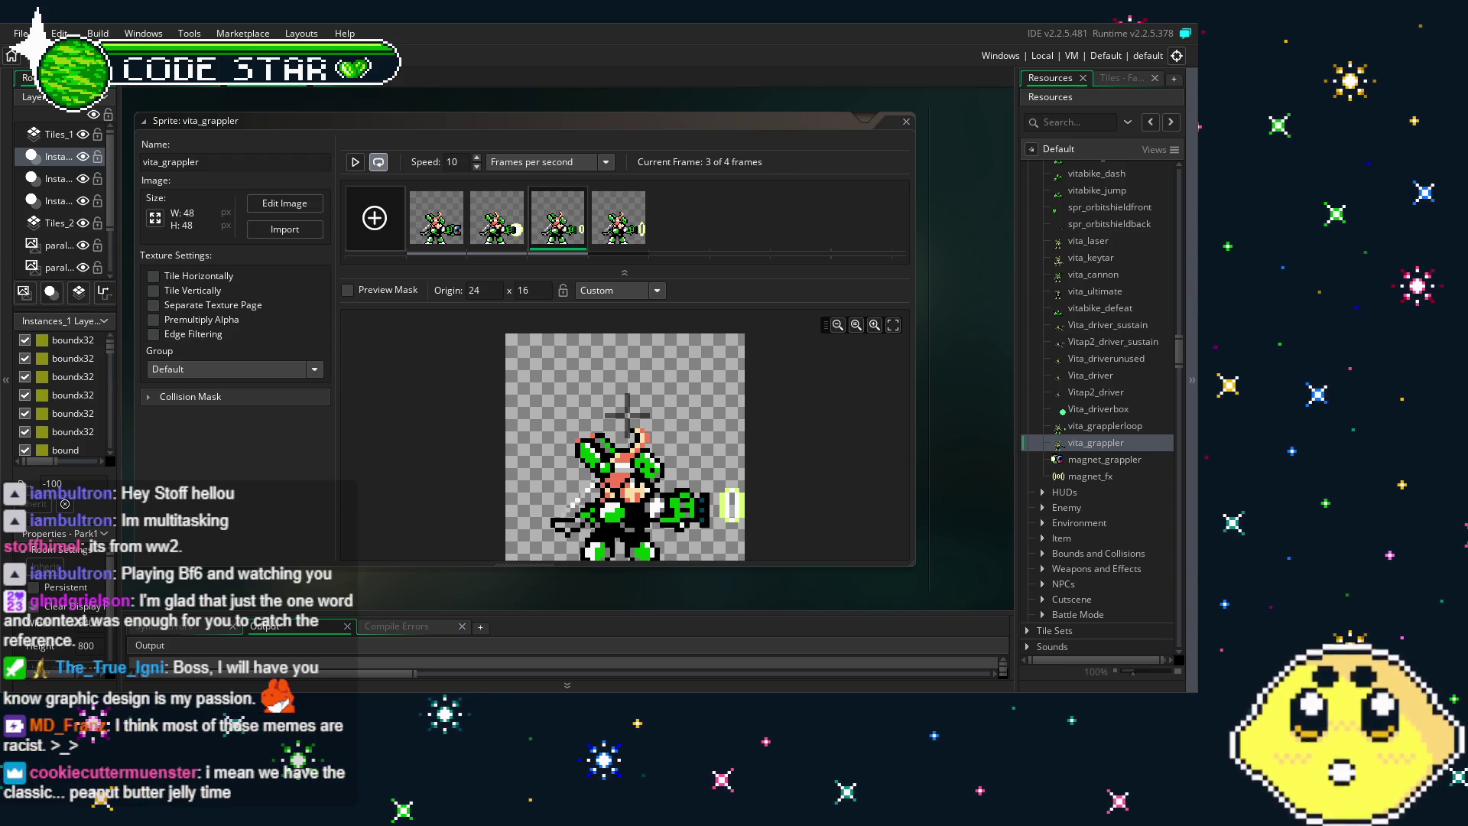
pyautogui.moveTo(569, 575); pyautogui.dragTo(519, 546)
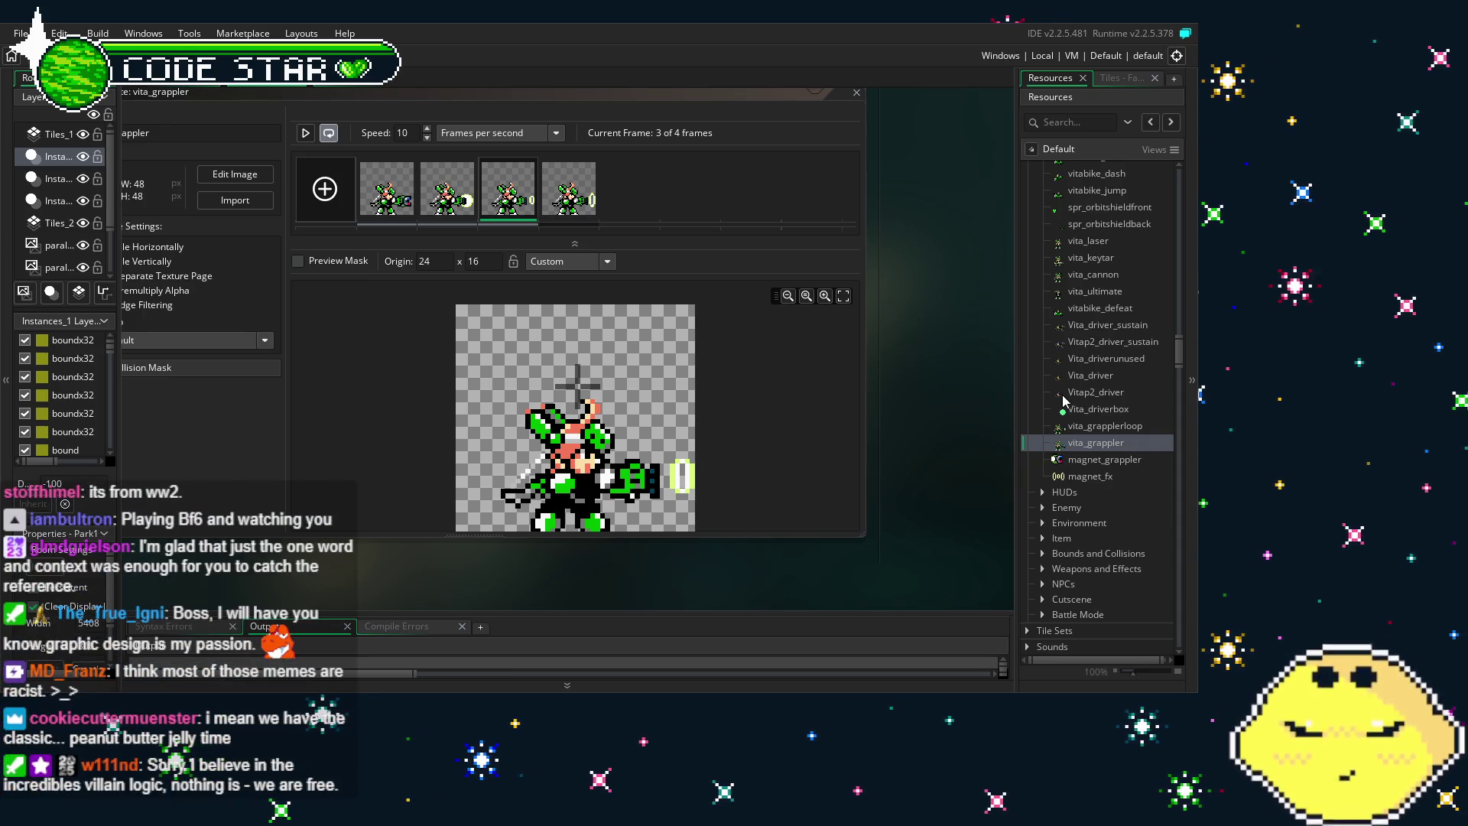
pyautogui.moveTo(774, 529)
pyautogui.mouseDown()
pyautogui.moveTo(804, 528)
pyautogui.moveTo(763, 517)
pyautogui.mouseUp()
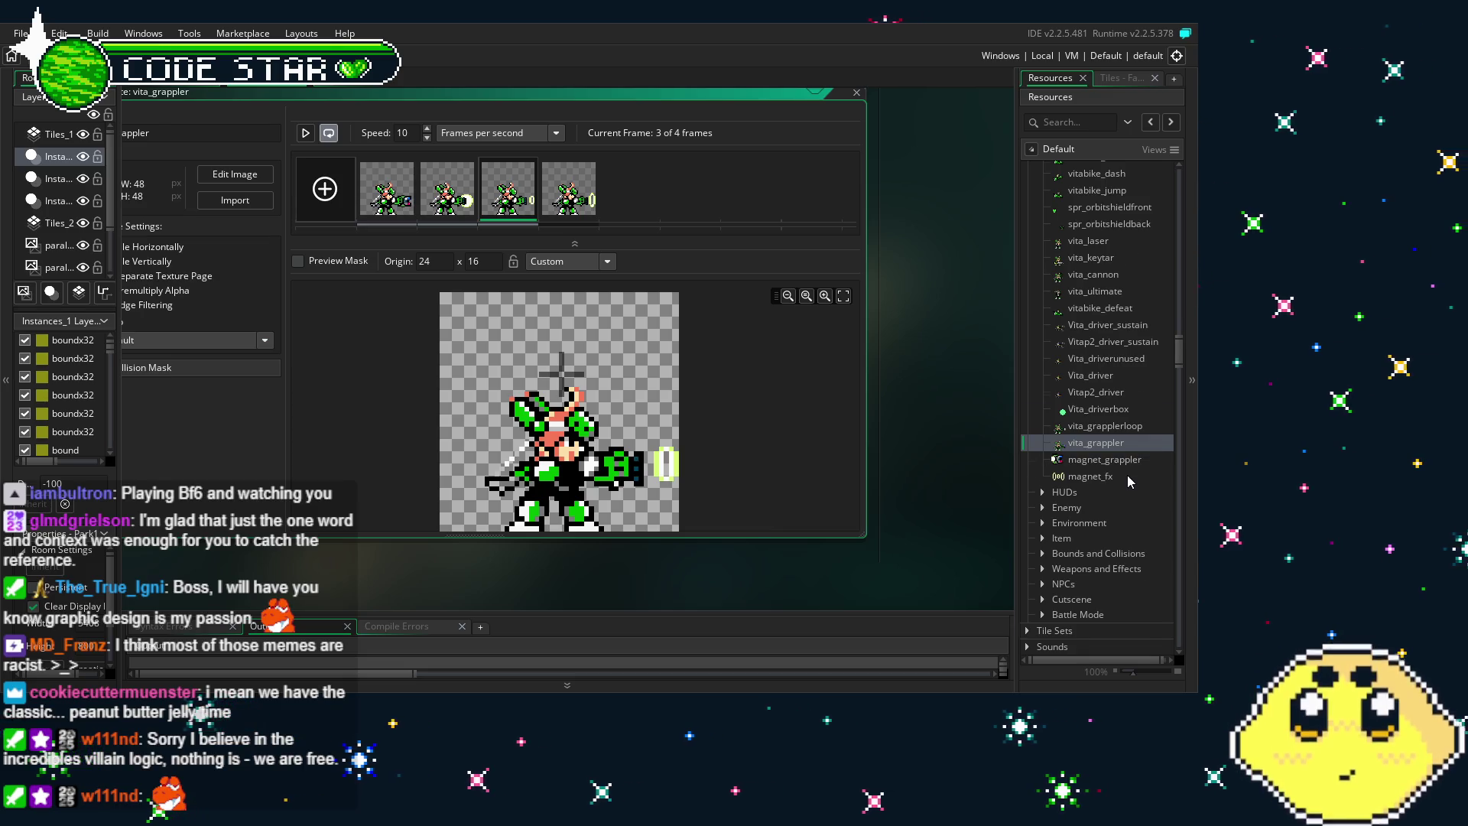
pyautogui.scroll(-2, 1127, 475)
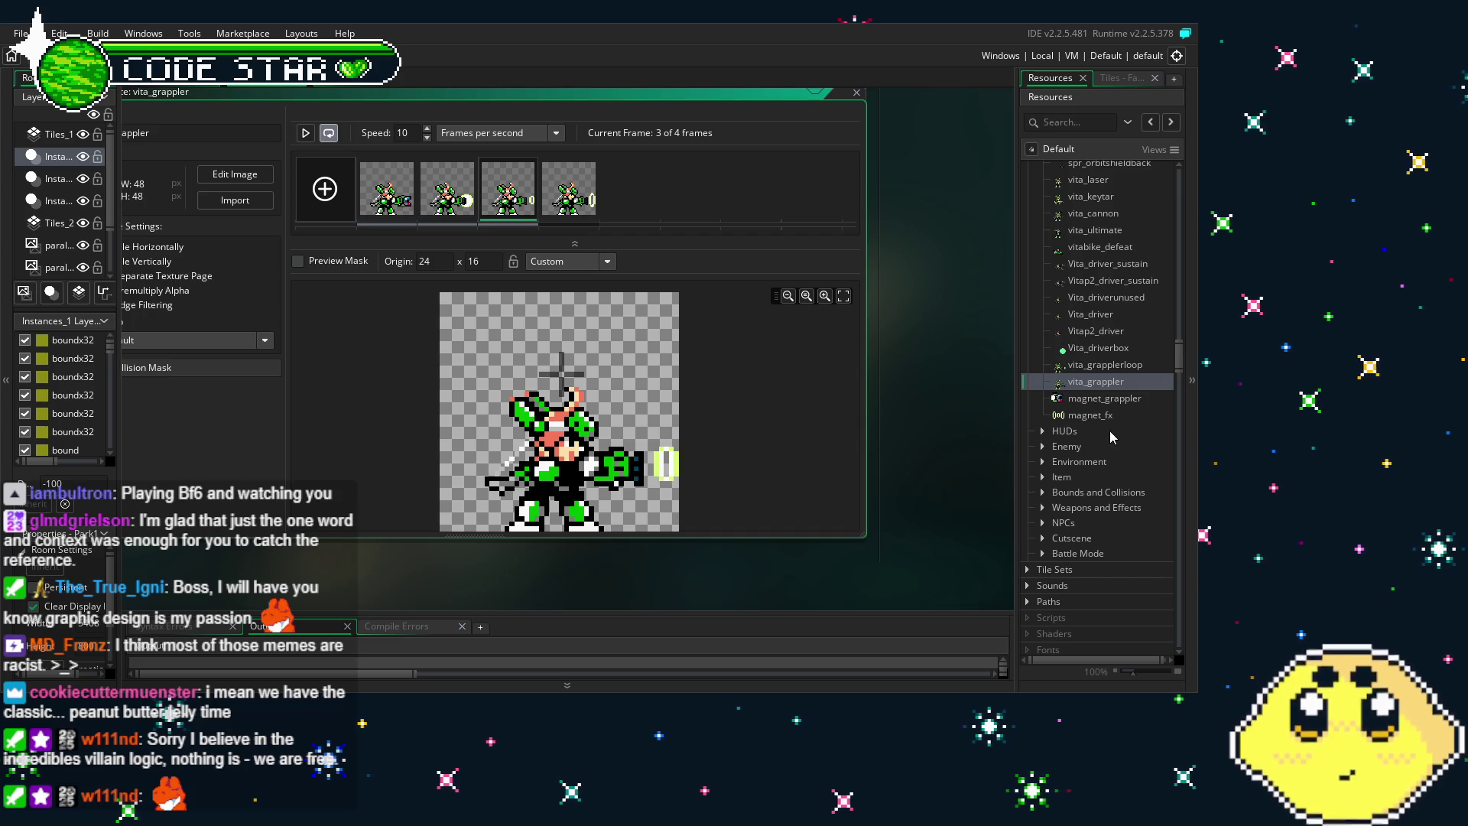
pyautogui.doubleClick(1114, 403)
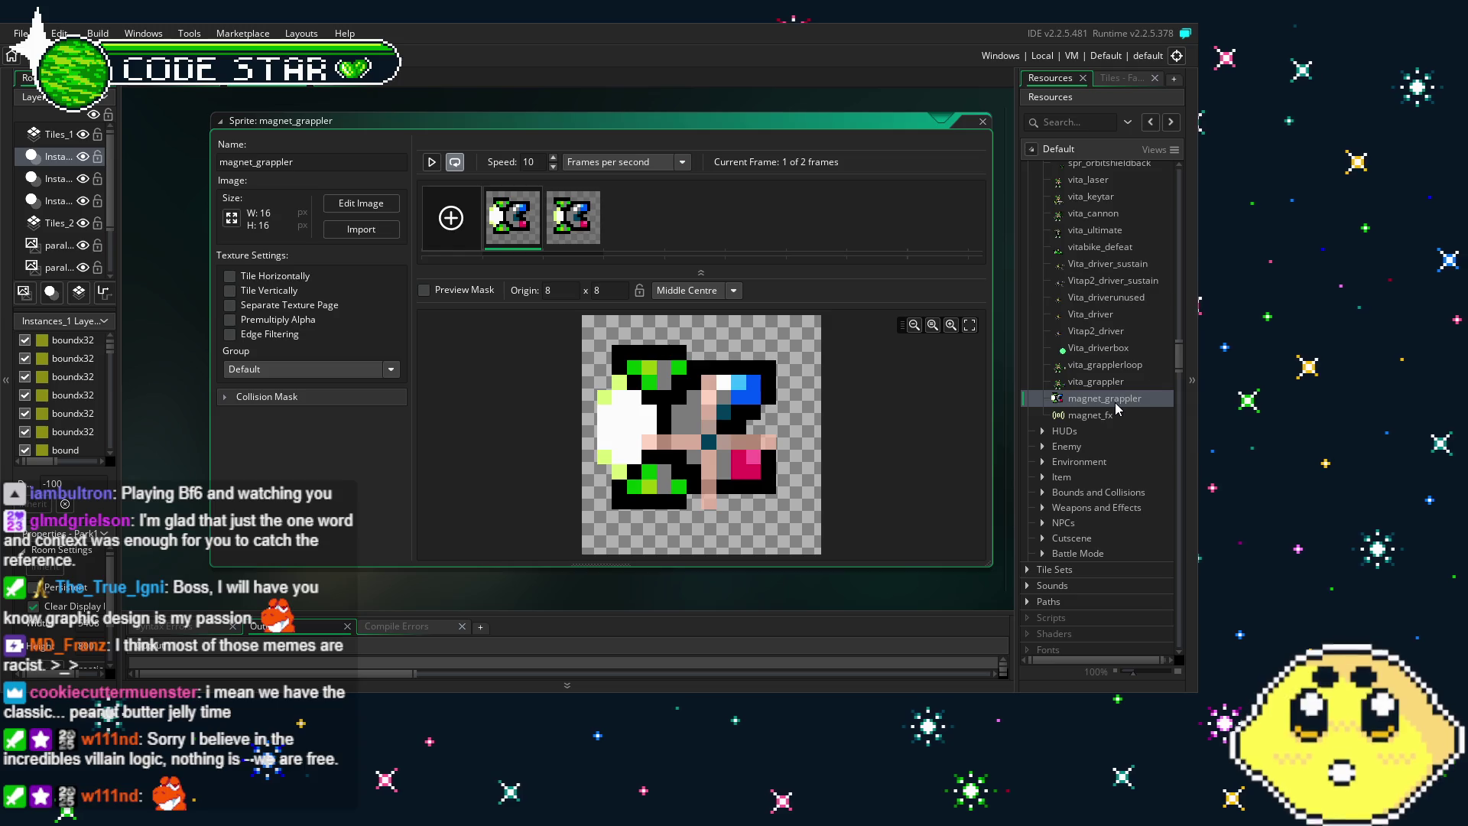
# Open the magnet_fx sprite (two 24 x 16 frames, origin 12 x 8) and scroll to Objects
pyautogui.doubleClick(1129, 414)
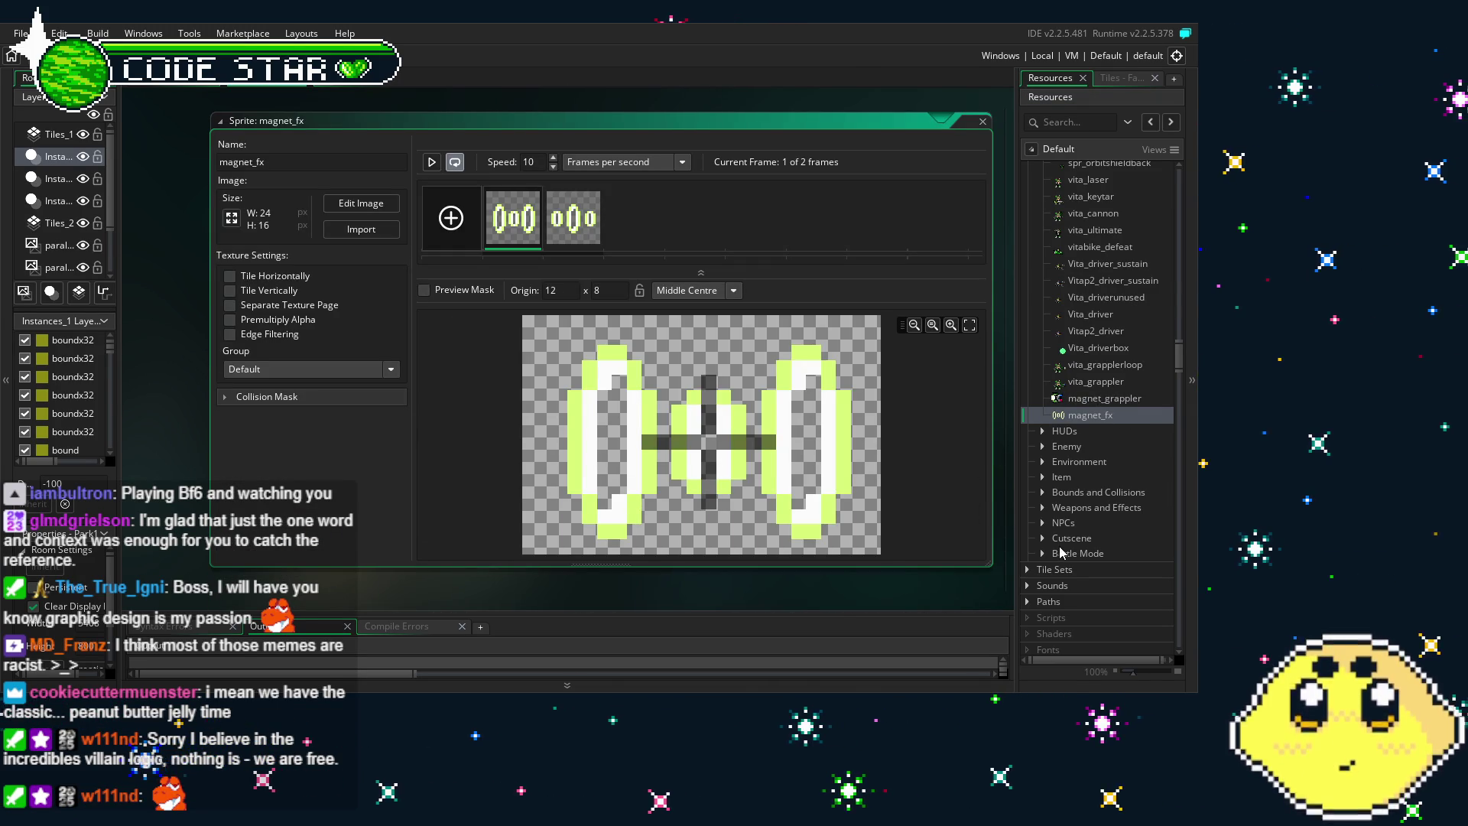
pyautogui.scroll(-10, 1070, 497)
pyautogui.scroll(-3, 1060, 549)
pyautogui.scroll(-8, 1058, 544)
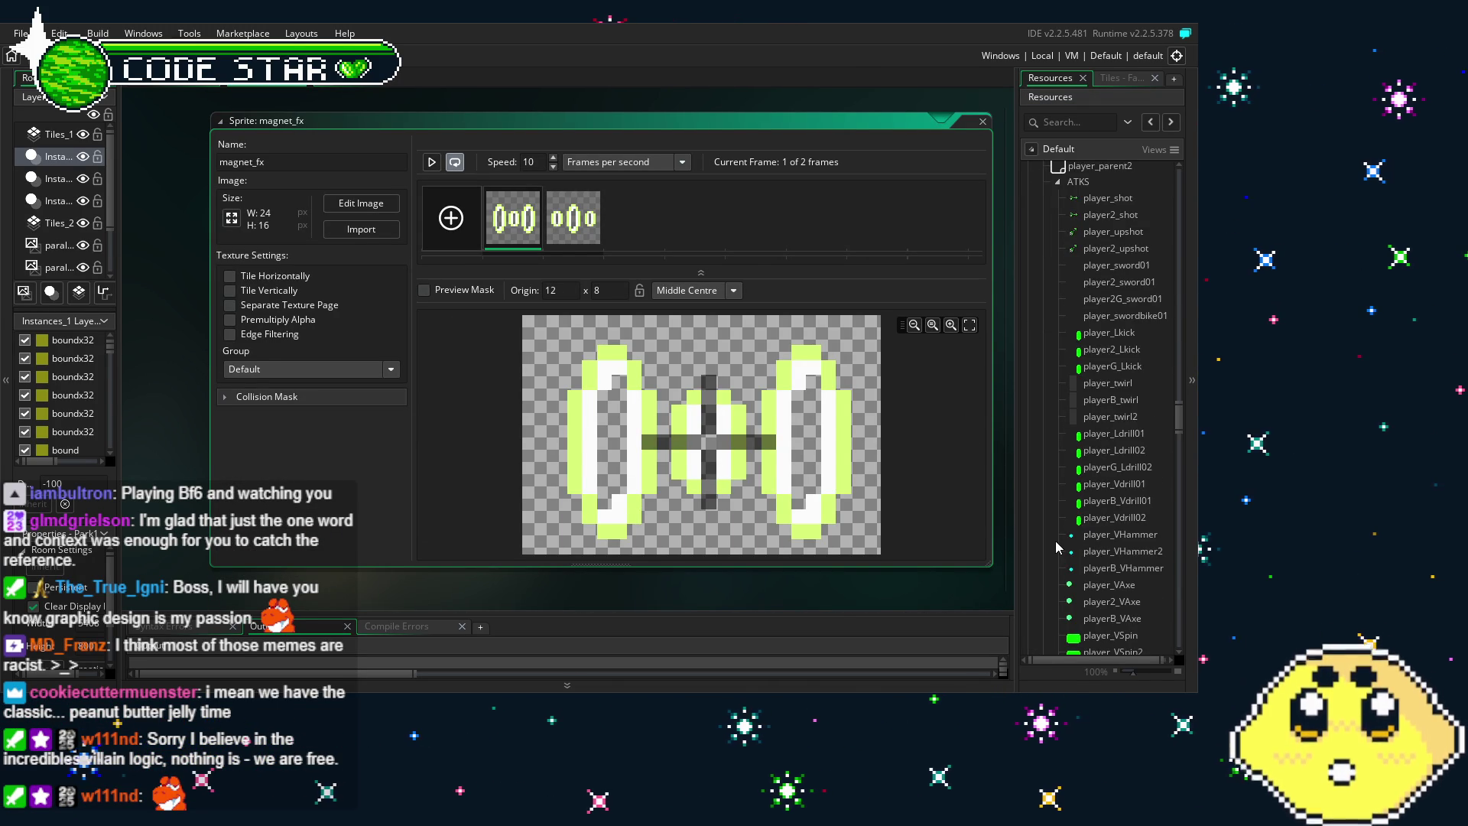
pyautogui.scroll(-7, 1131, 375)
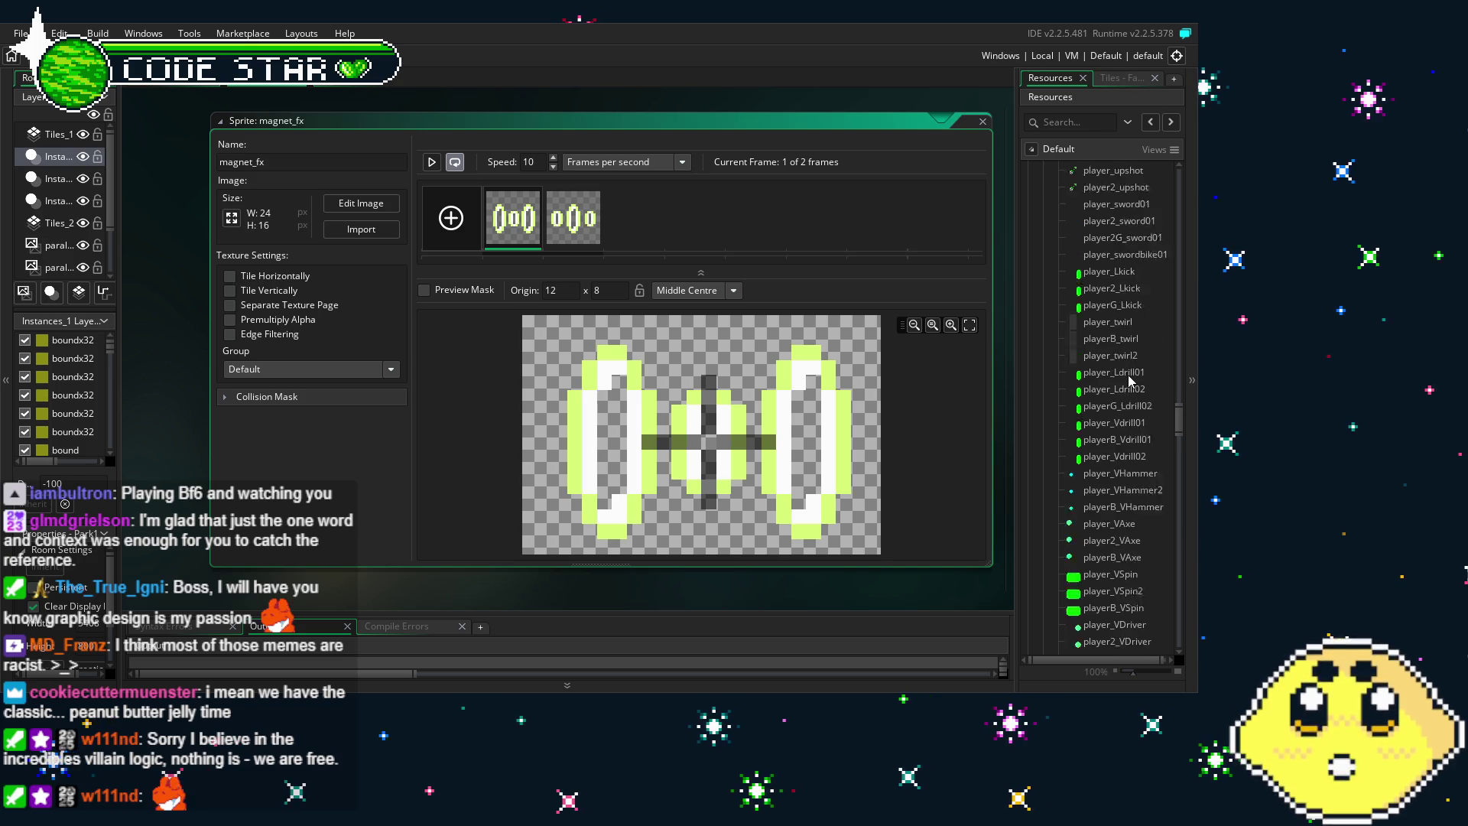
pyautogui.scroll(-6, 1131, 379)
pyautogui.scroll(-10, 1130, 375)
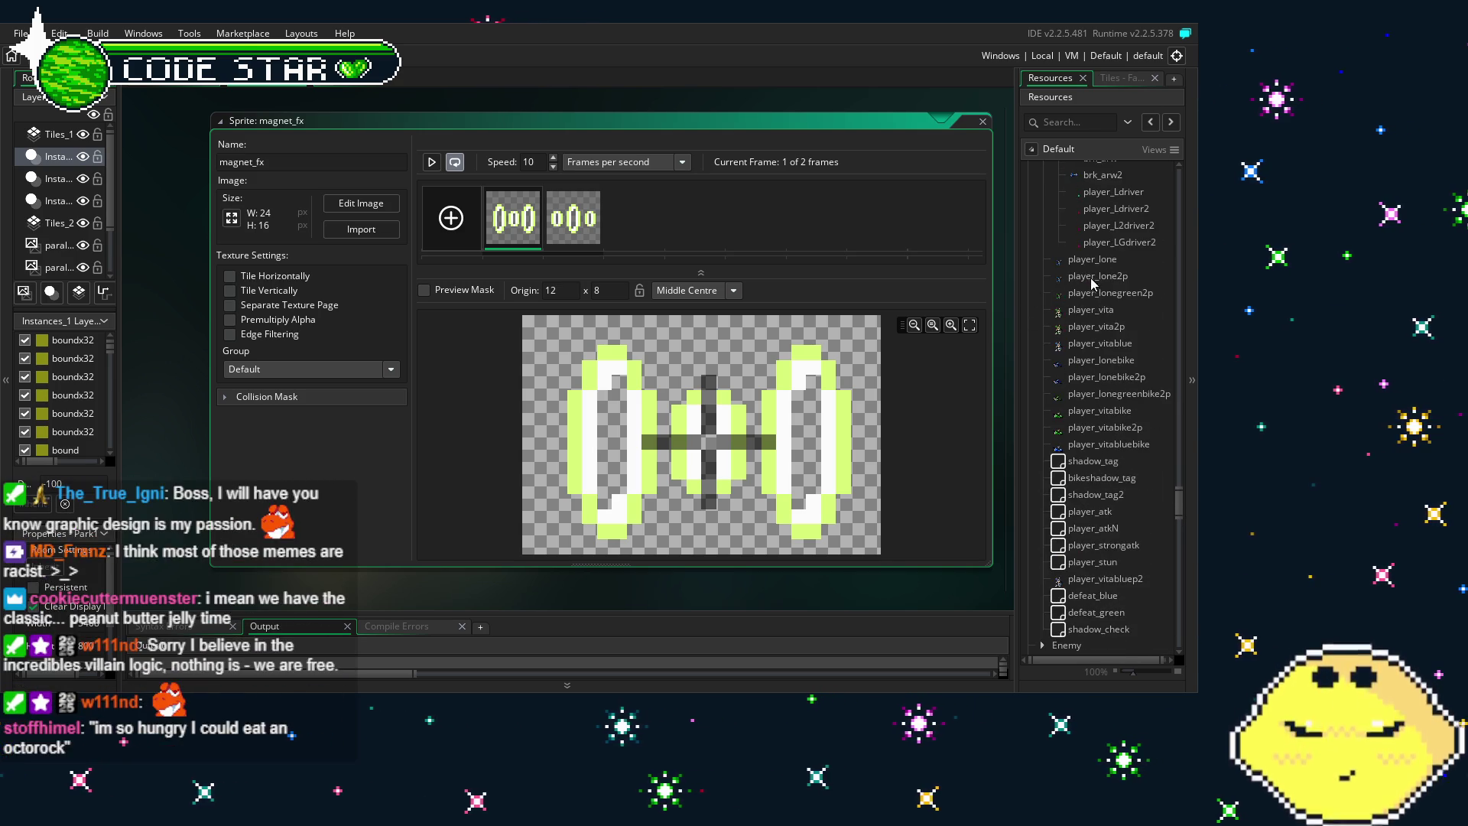
# Open player_vita and review the Key Press - V grappler block down to line 429's closing brace
pyautogui.doubleClick(1090, 309)
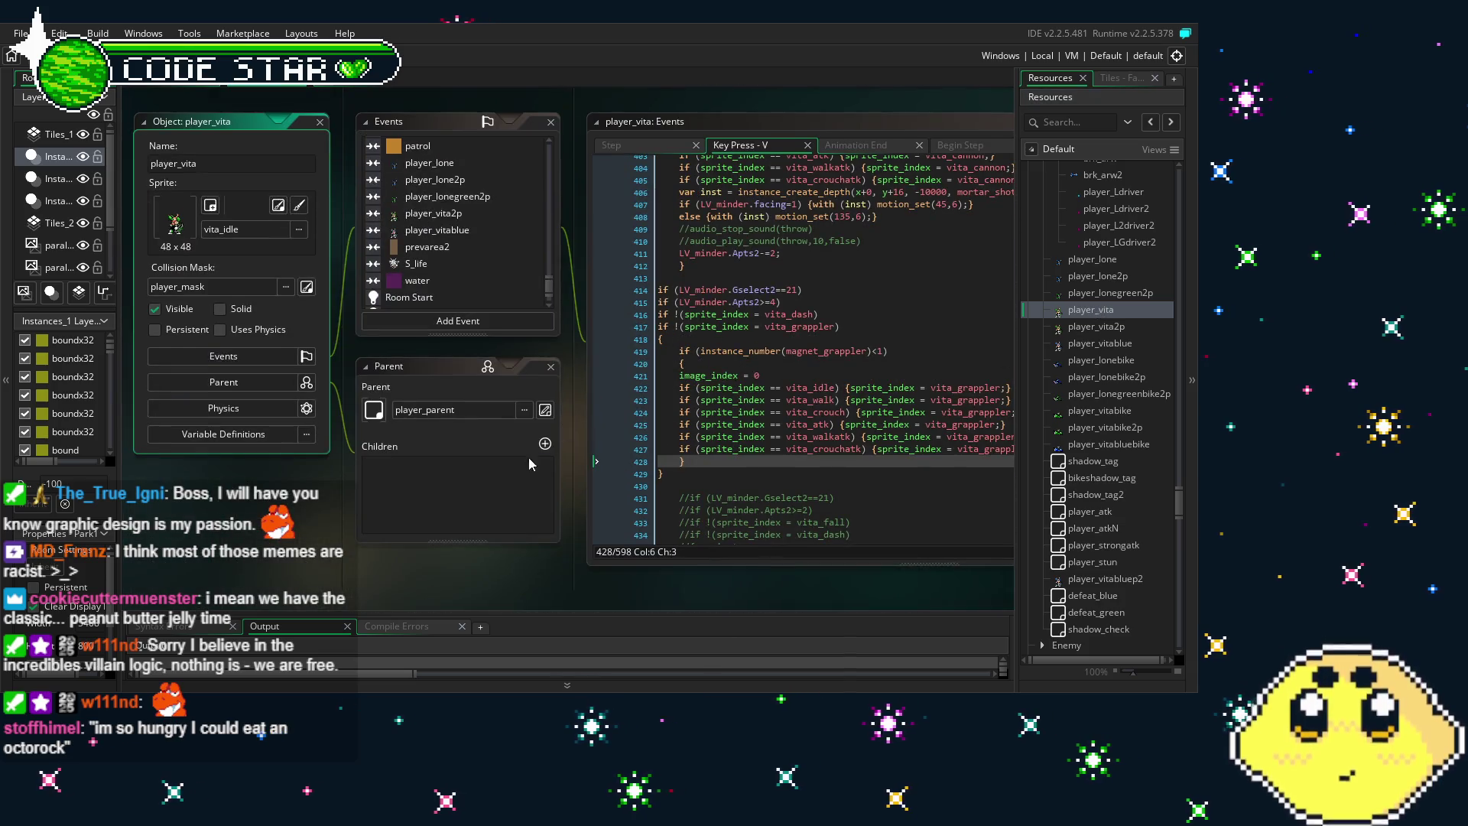
pyautogui.moveTo(480, 575); pyautogui.dragTo(459, 568)
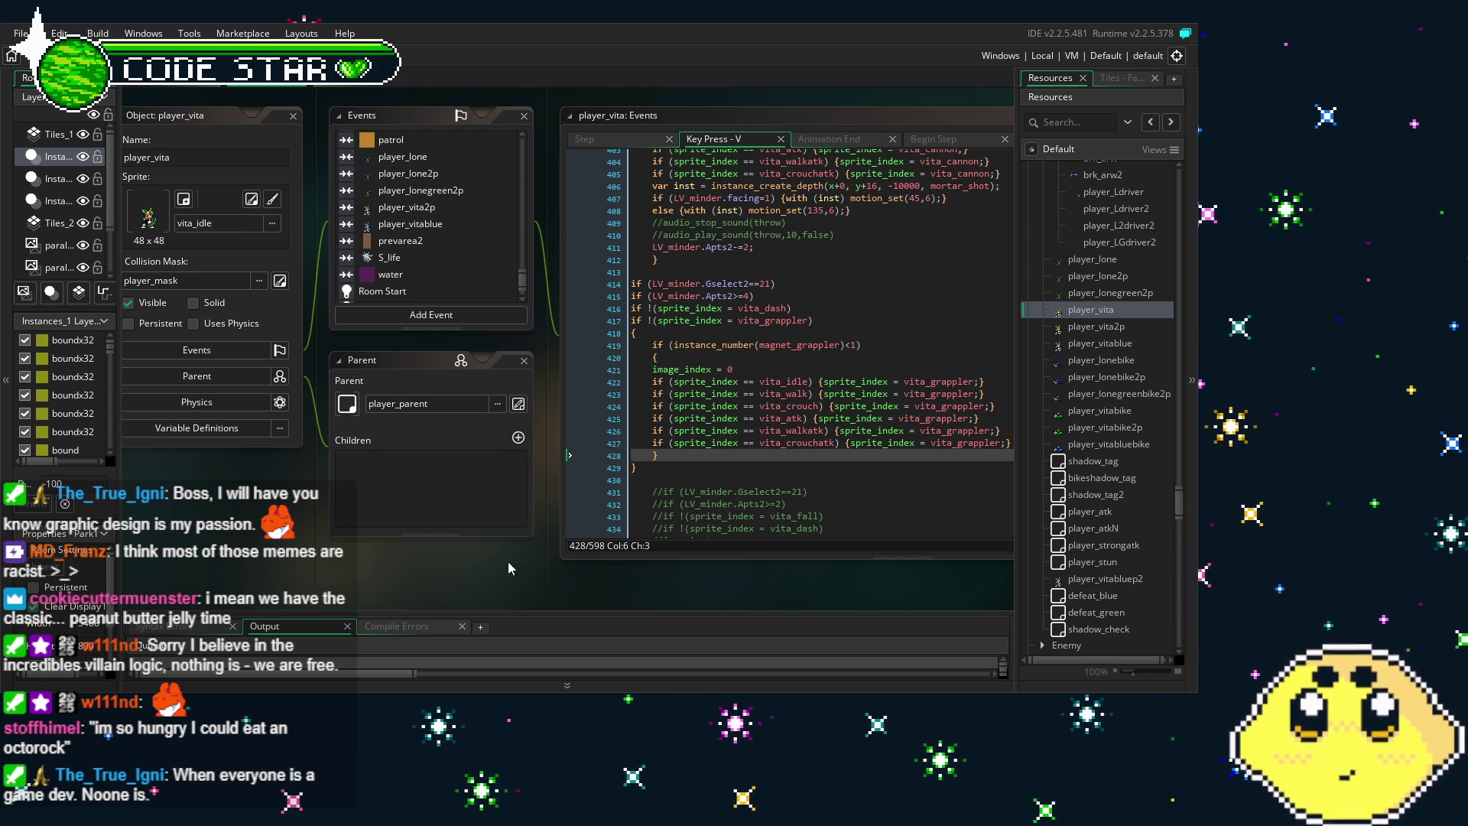
pyautogui.scroll(-3, 798, 457)
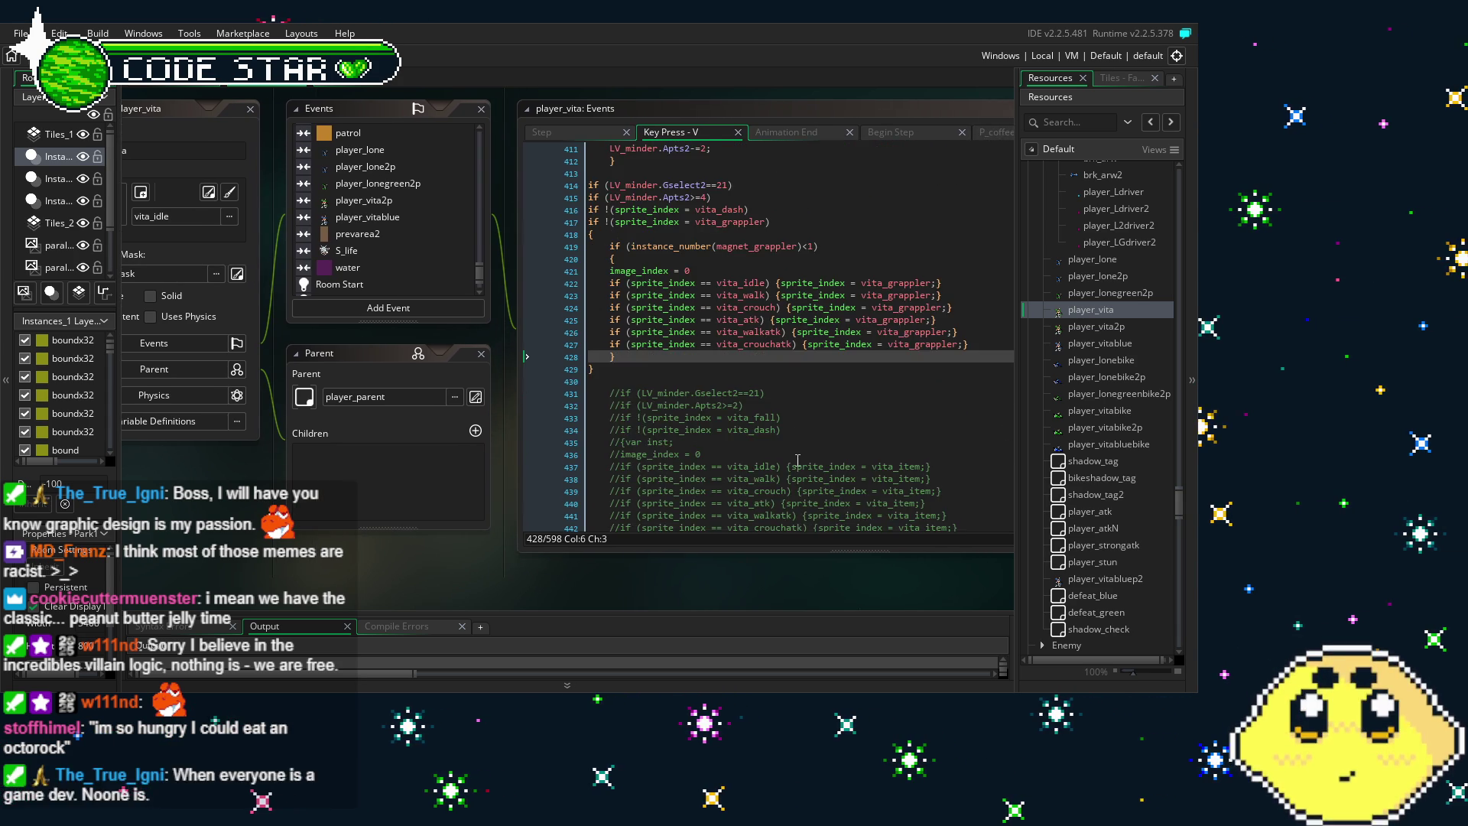
pyautogui.scroll(1, 798, 457)
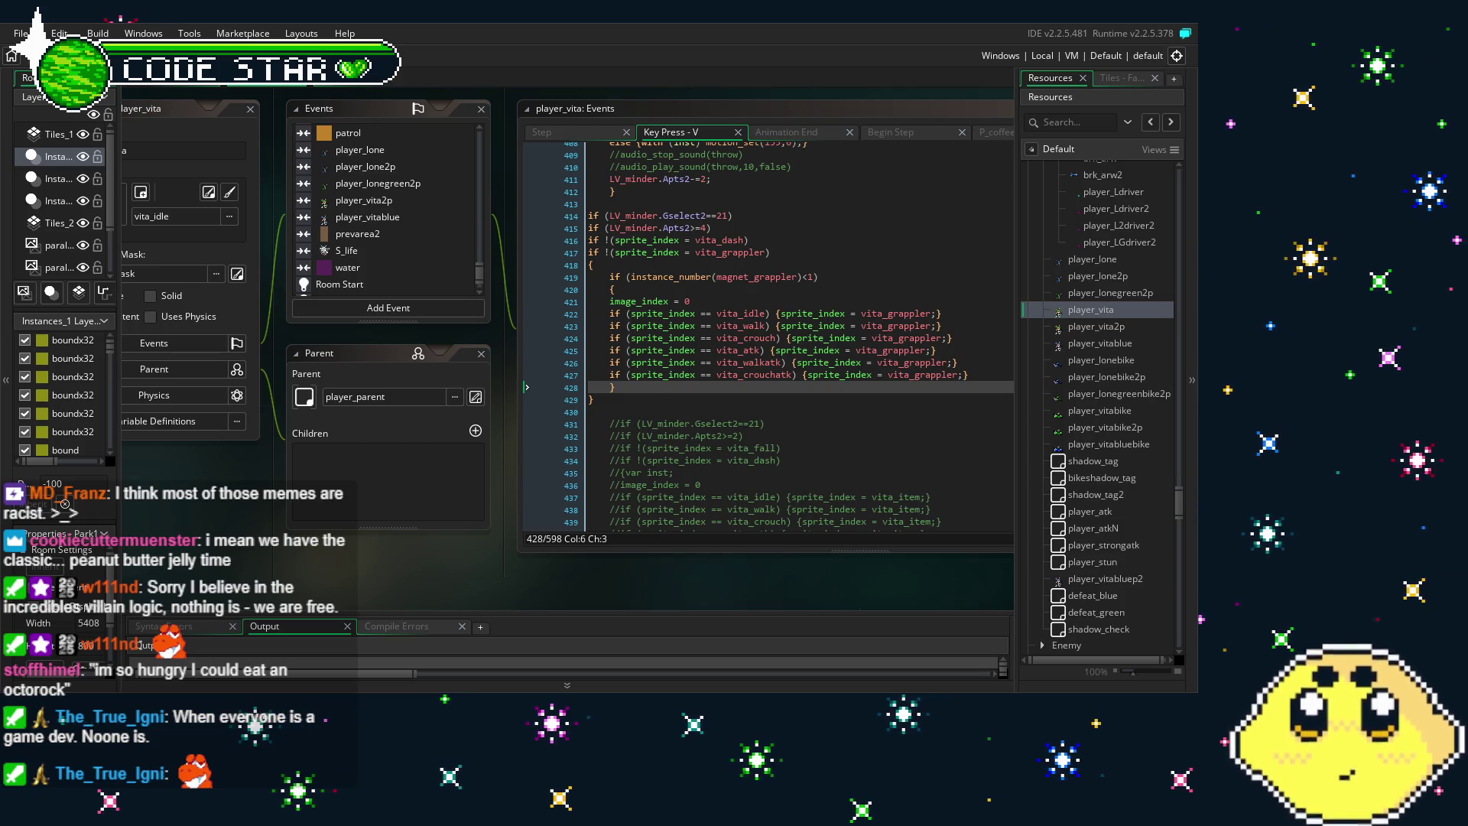
pyautogui.moveTo(713, 384); pyautogui.dragTo(649, 410)
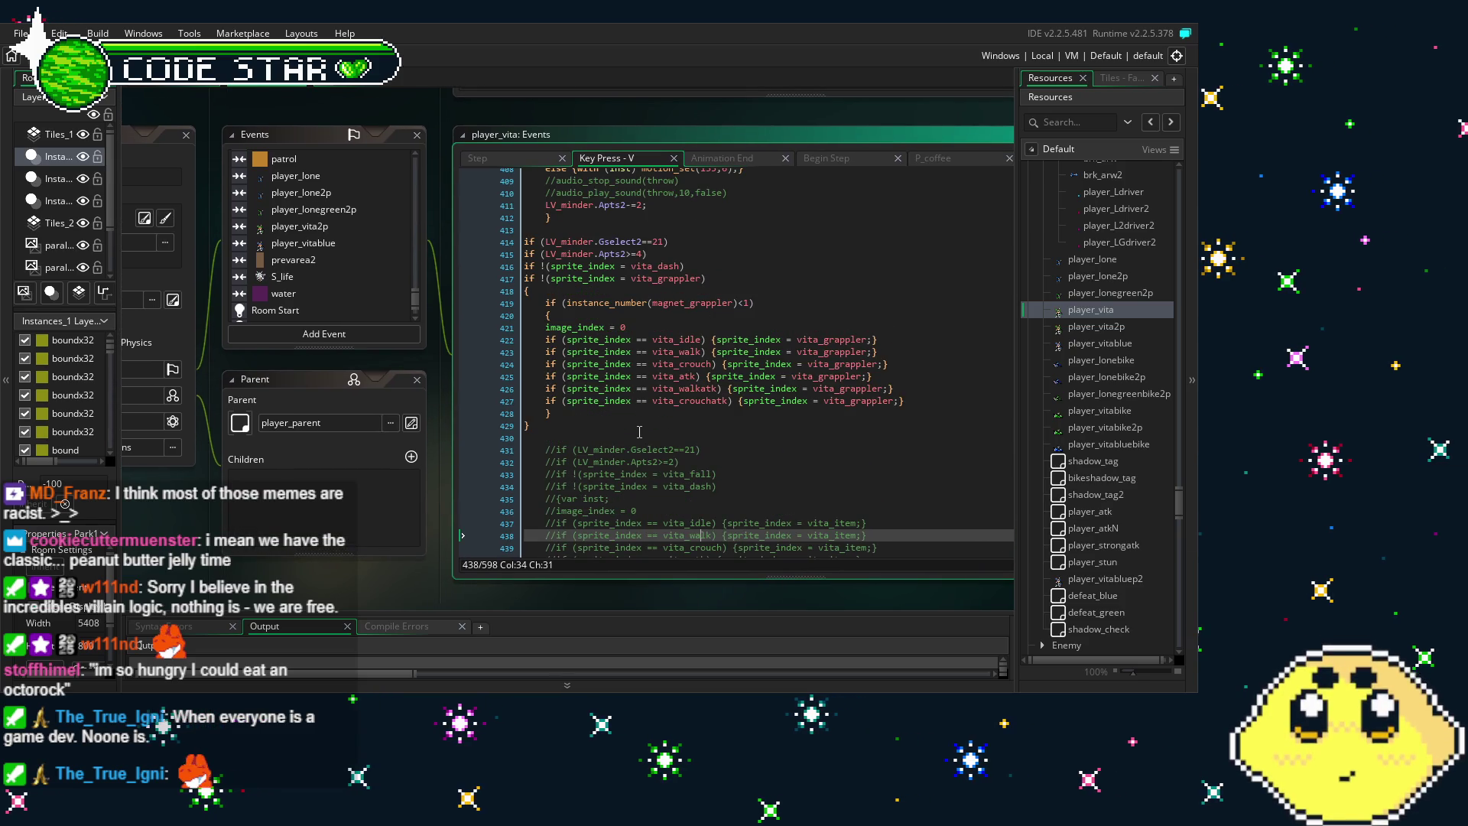
pyautogui.click(648, 437)
pyautogui.click(647, 420)
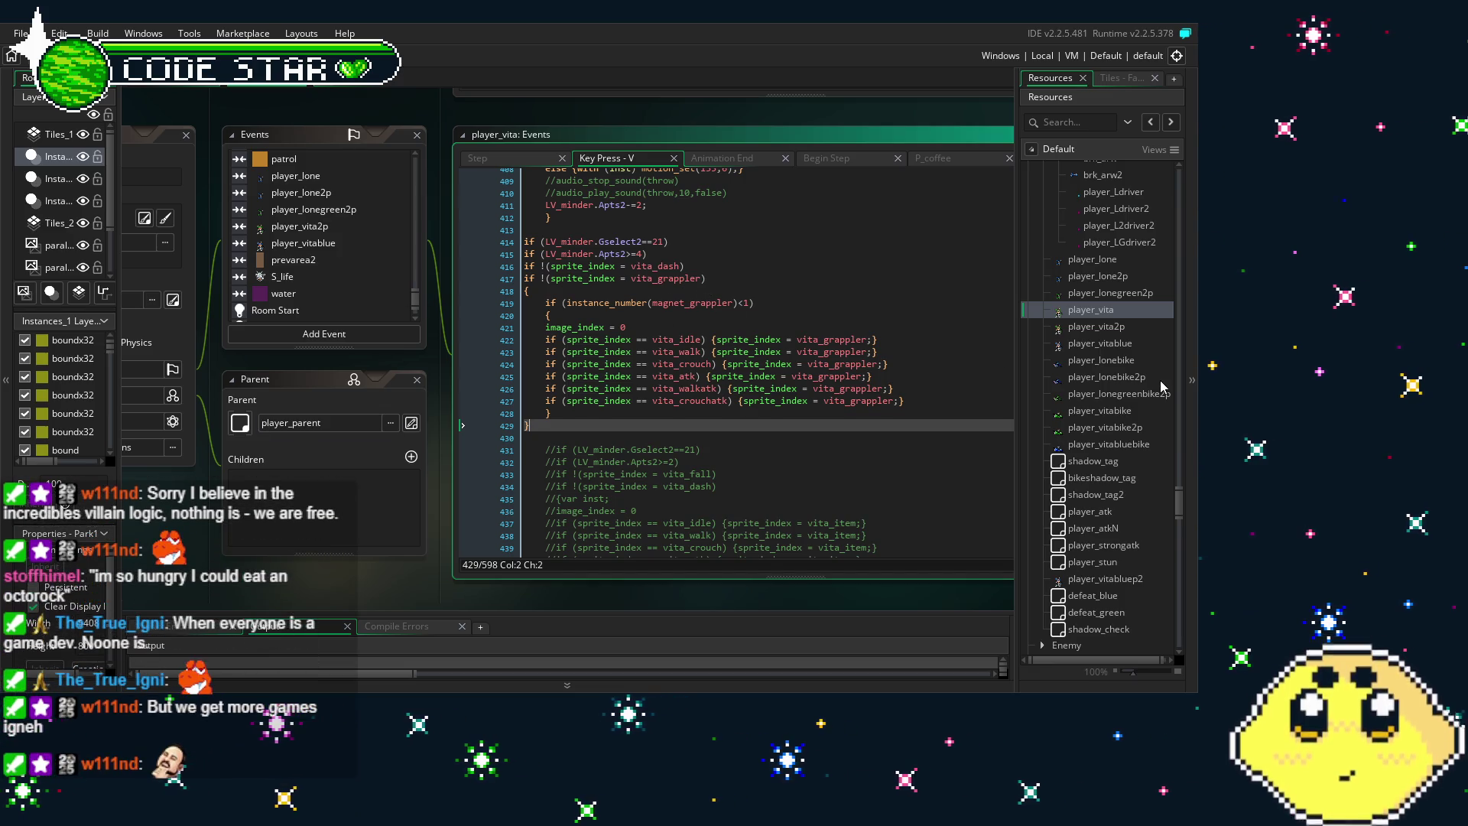
# Scroll the Events list and bring up player_vita's Animation End event code
pyautogui.scroll(-15, 1160, 382)
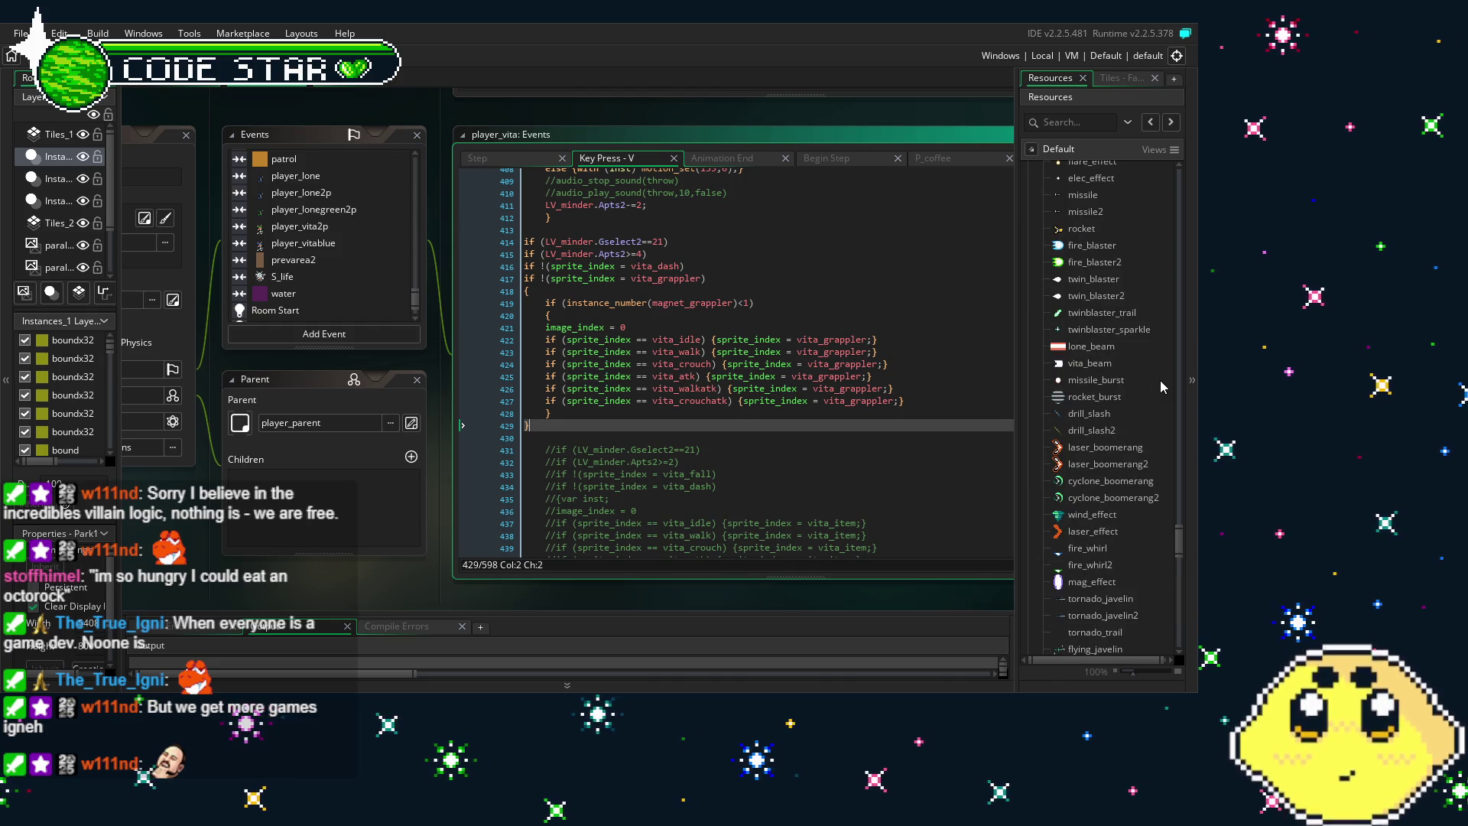
pyautogui.scroll(-2, 314, 289)
pyautogui.click(294, 297)
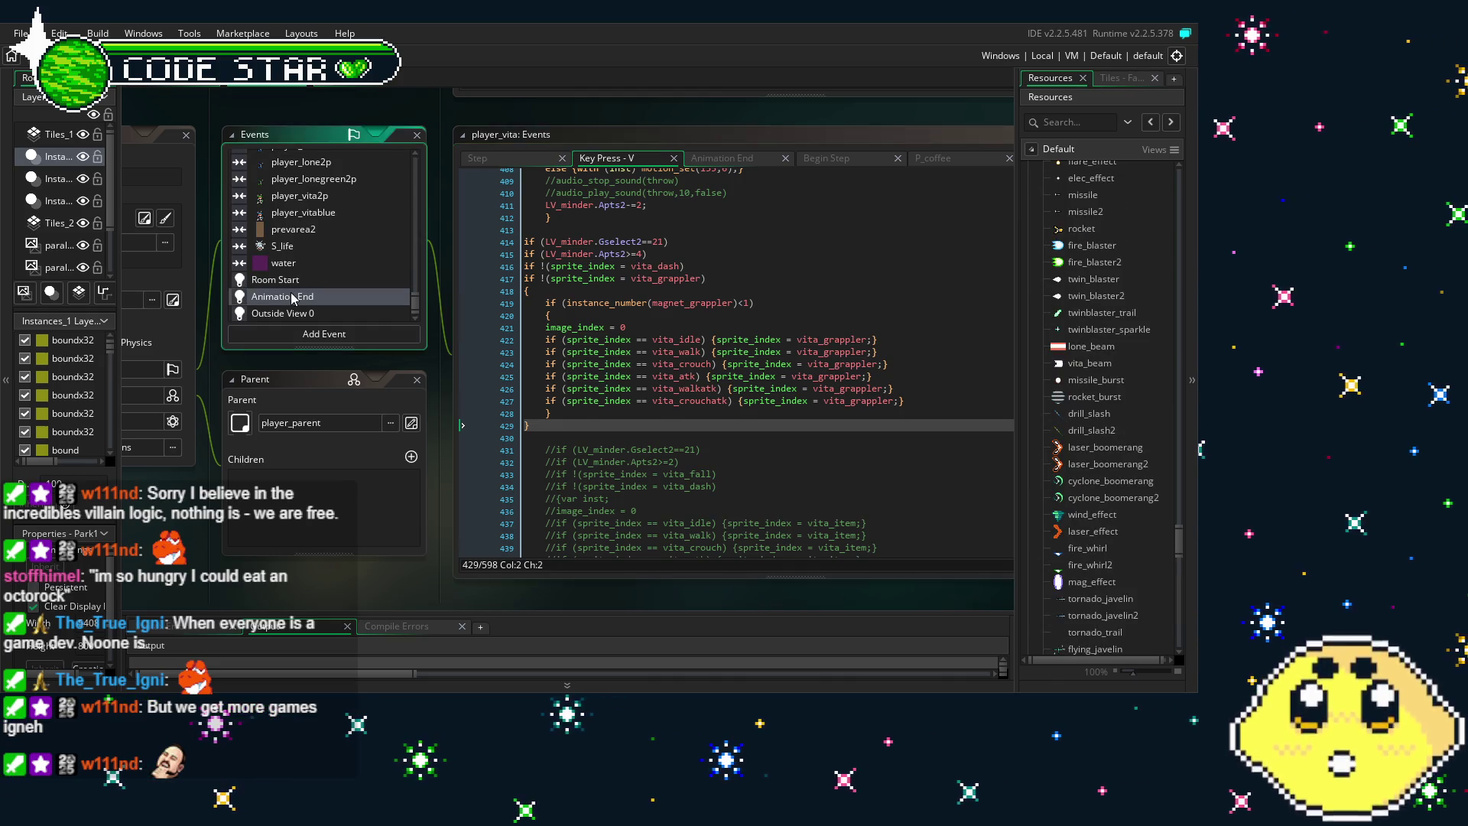
# Wrap line 90's magnet_shot spawn in 'if (LV_minder.facing=0) {' … '}'
pyautogui.scroll(1, 767, 369)
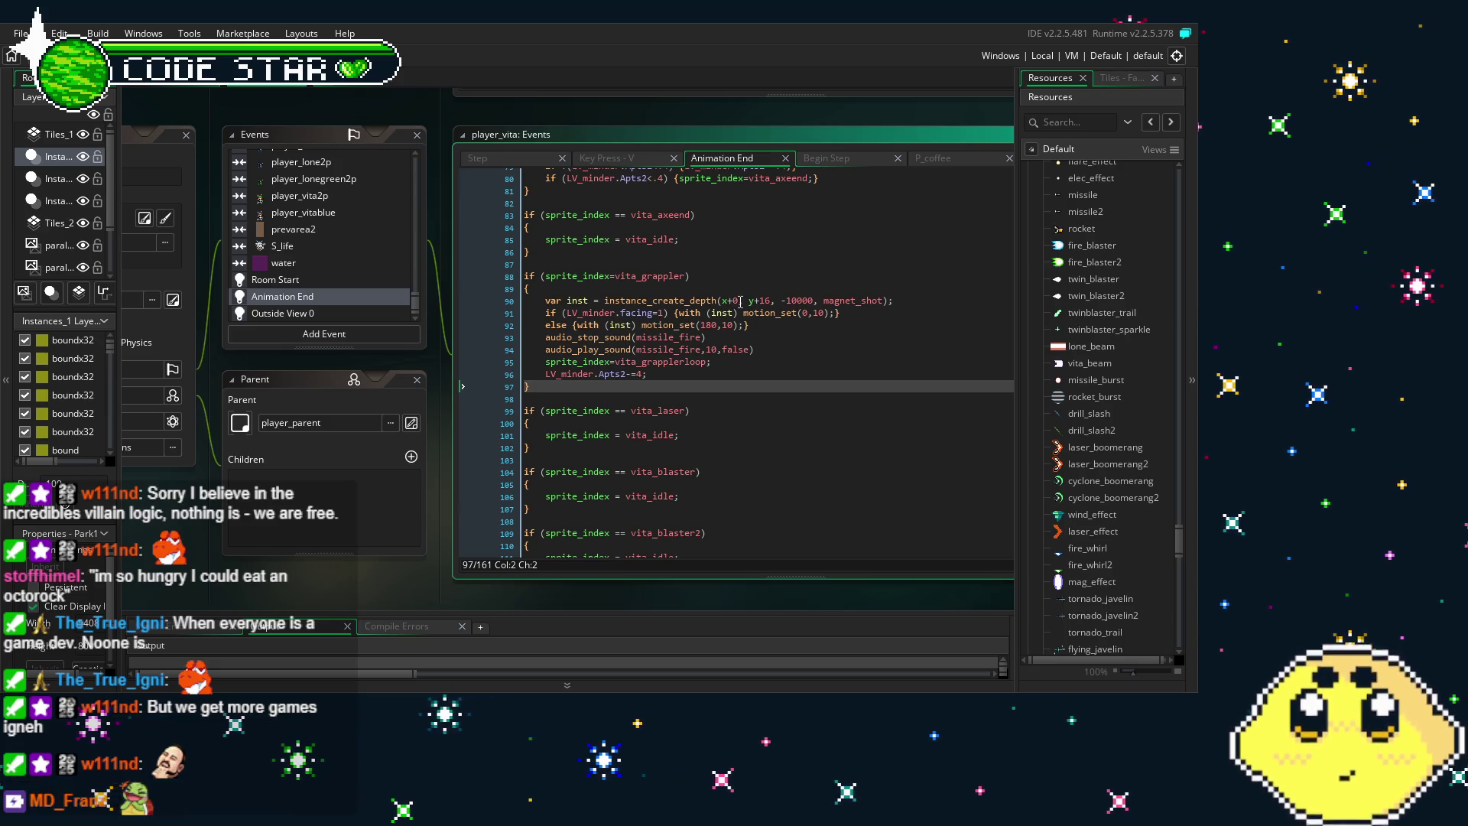
pyautogui.click(553, 302)
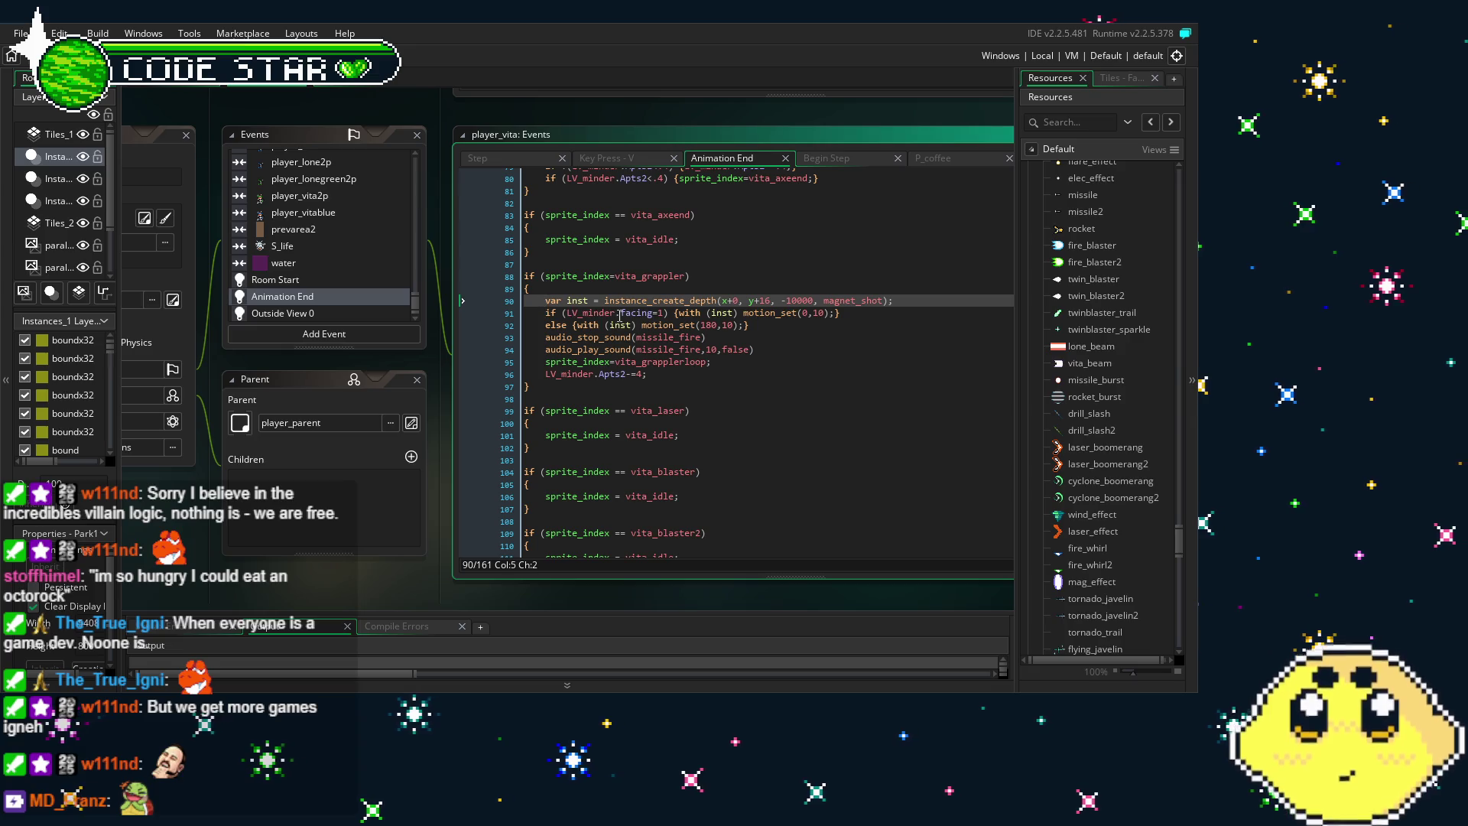
pyautogui.write('if (LV')
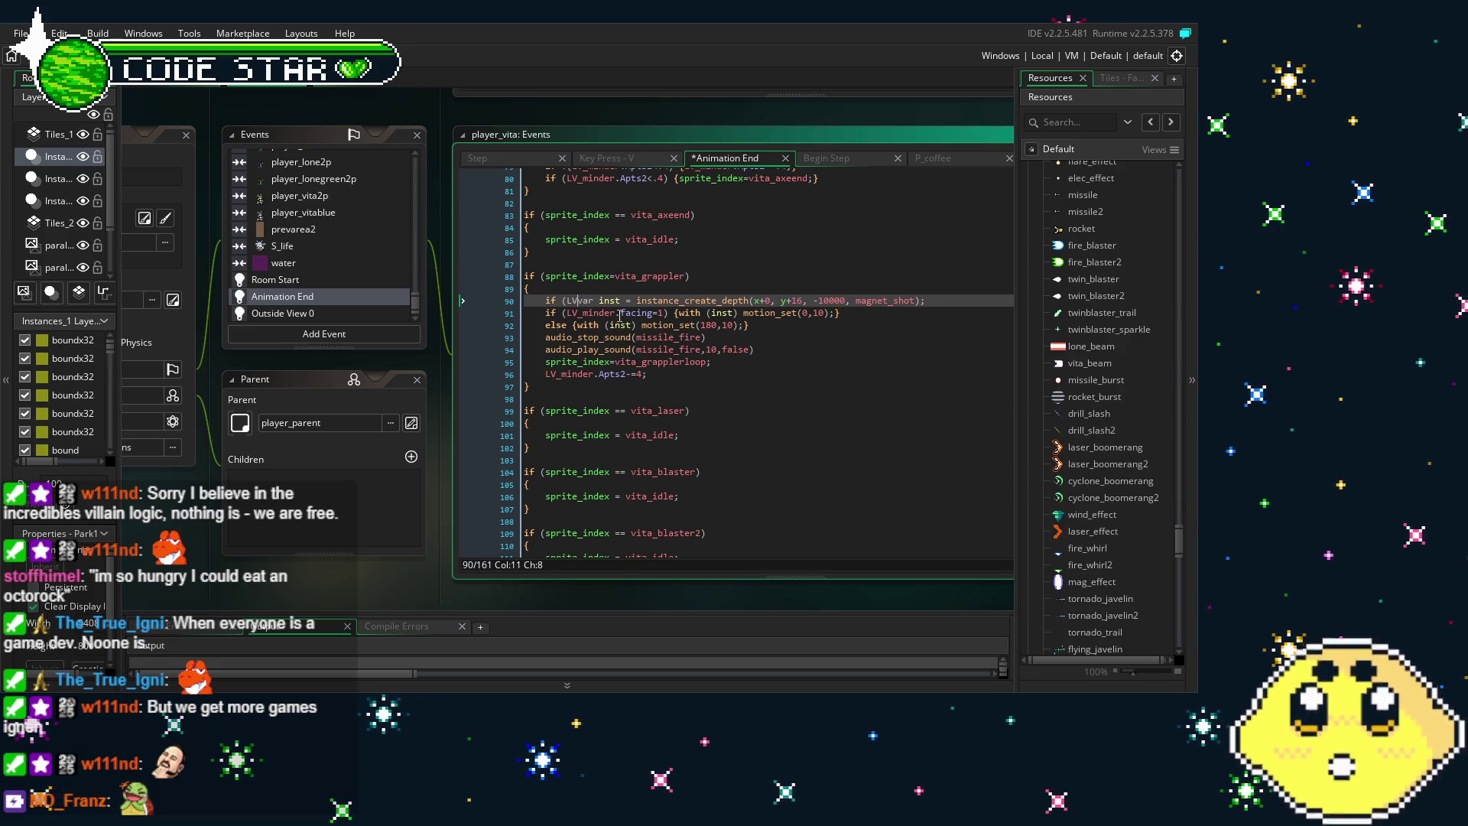
pyautogui.write('_minder.facing')
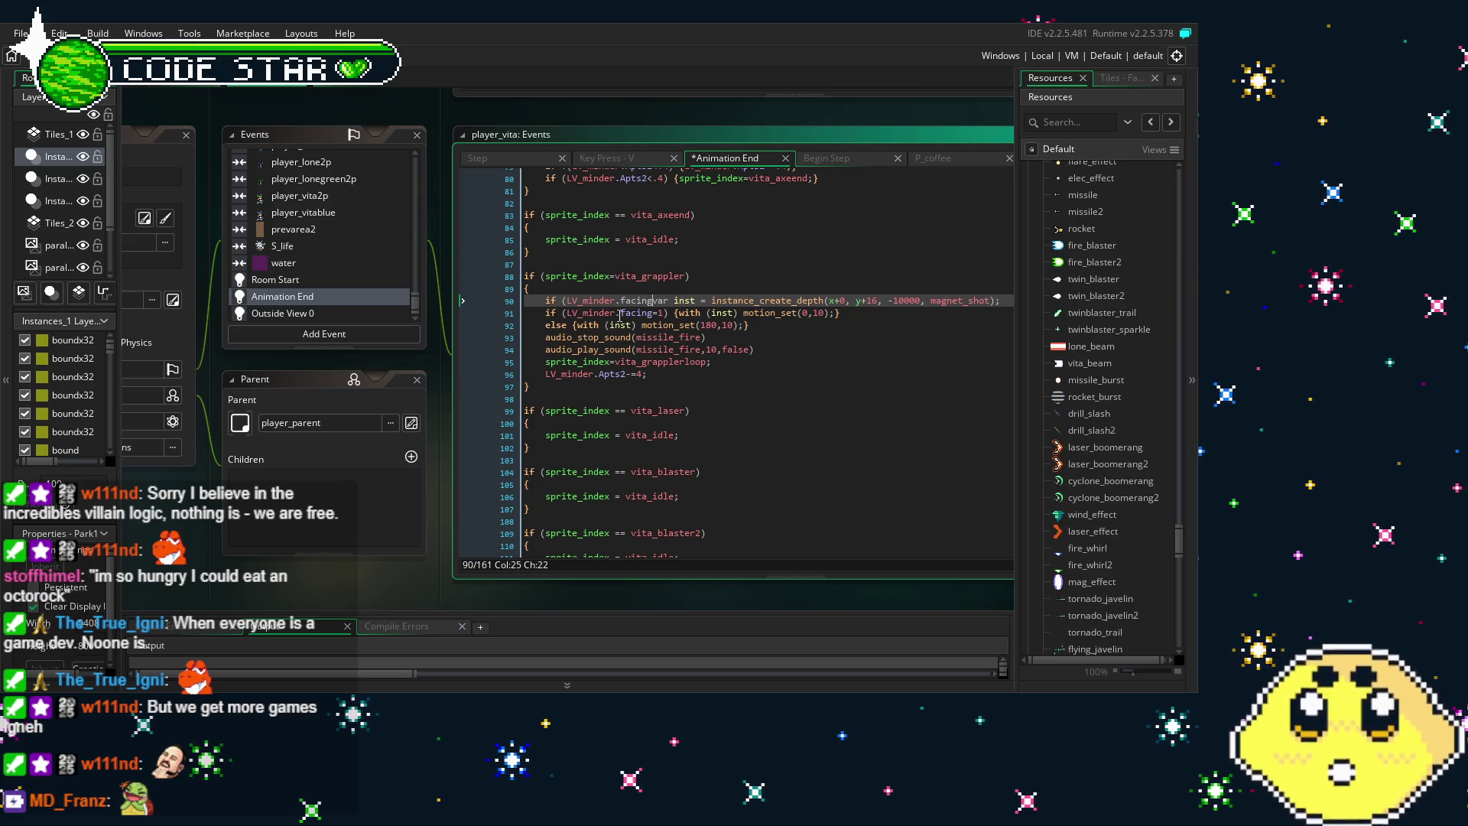
pyautogui.write('=0')
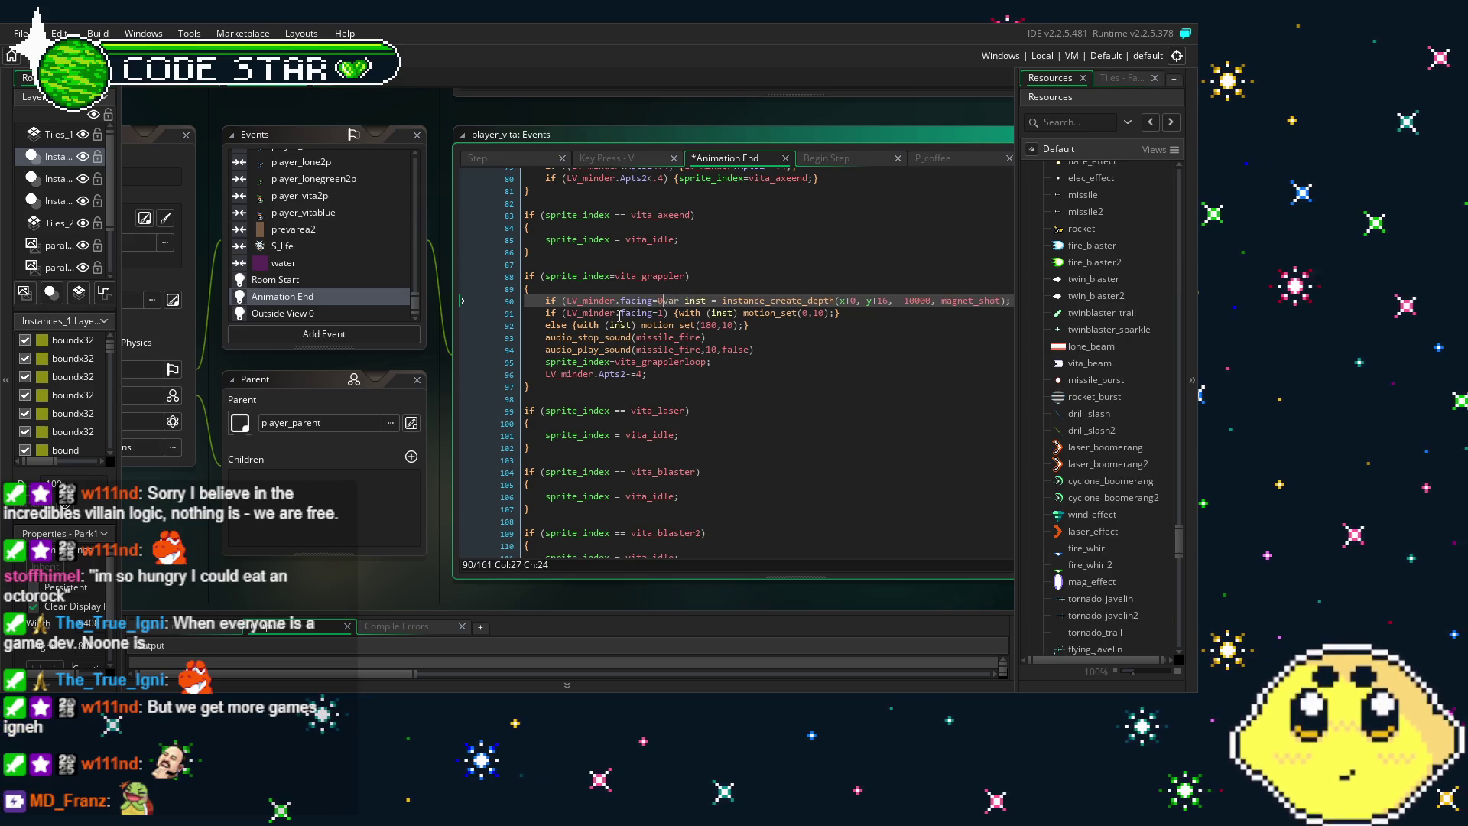
pyautogui.write(') ')
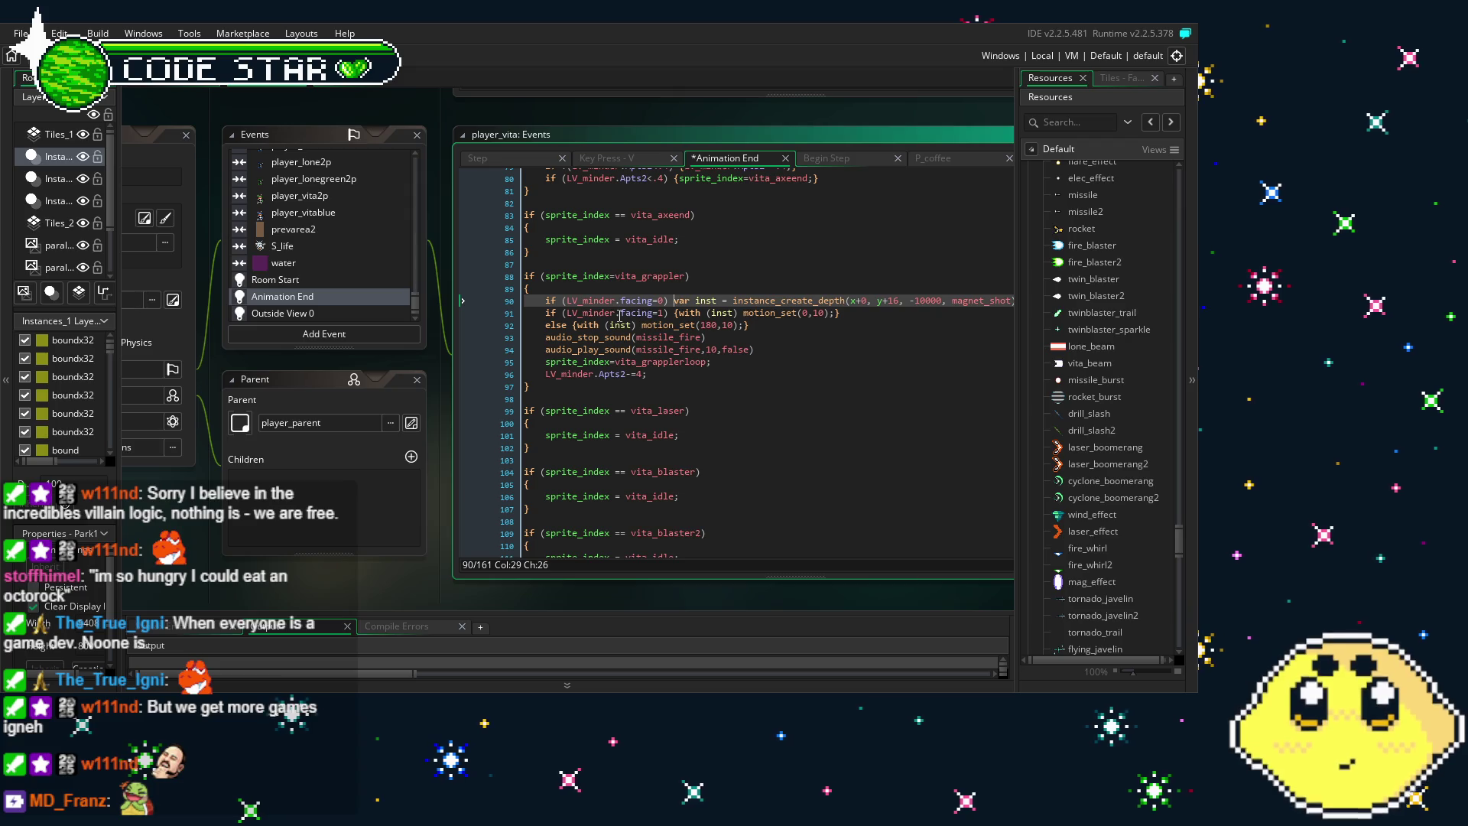
pyautogui.write('{')
pyautogui.press('End')
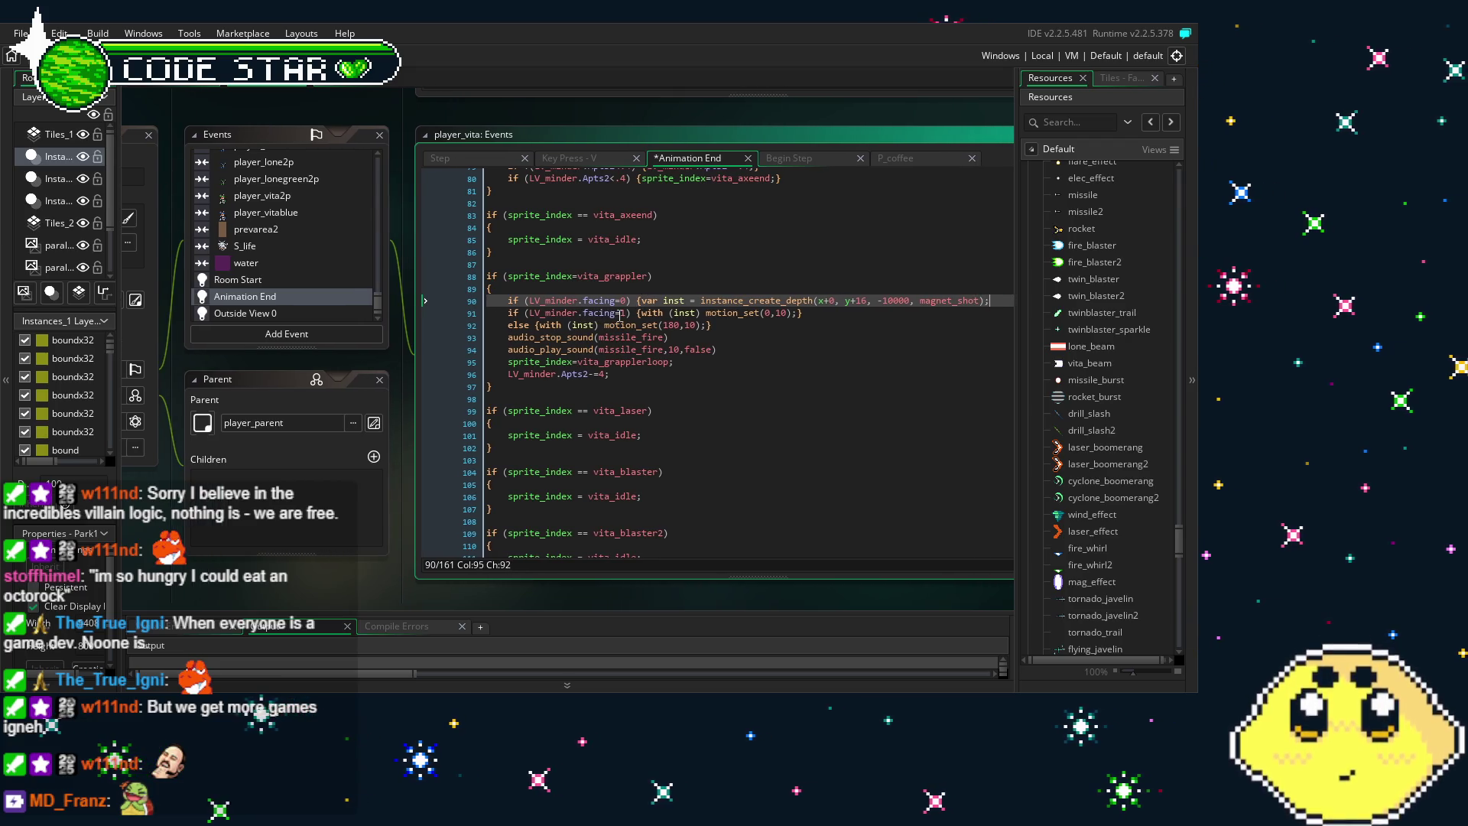
pyautogui.write('}')
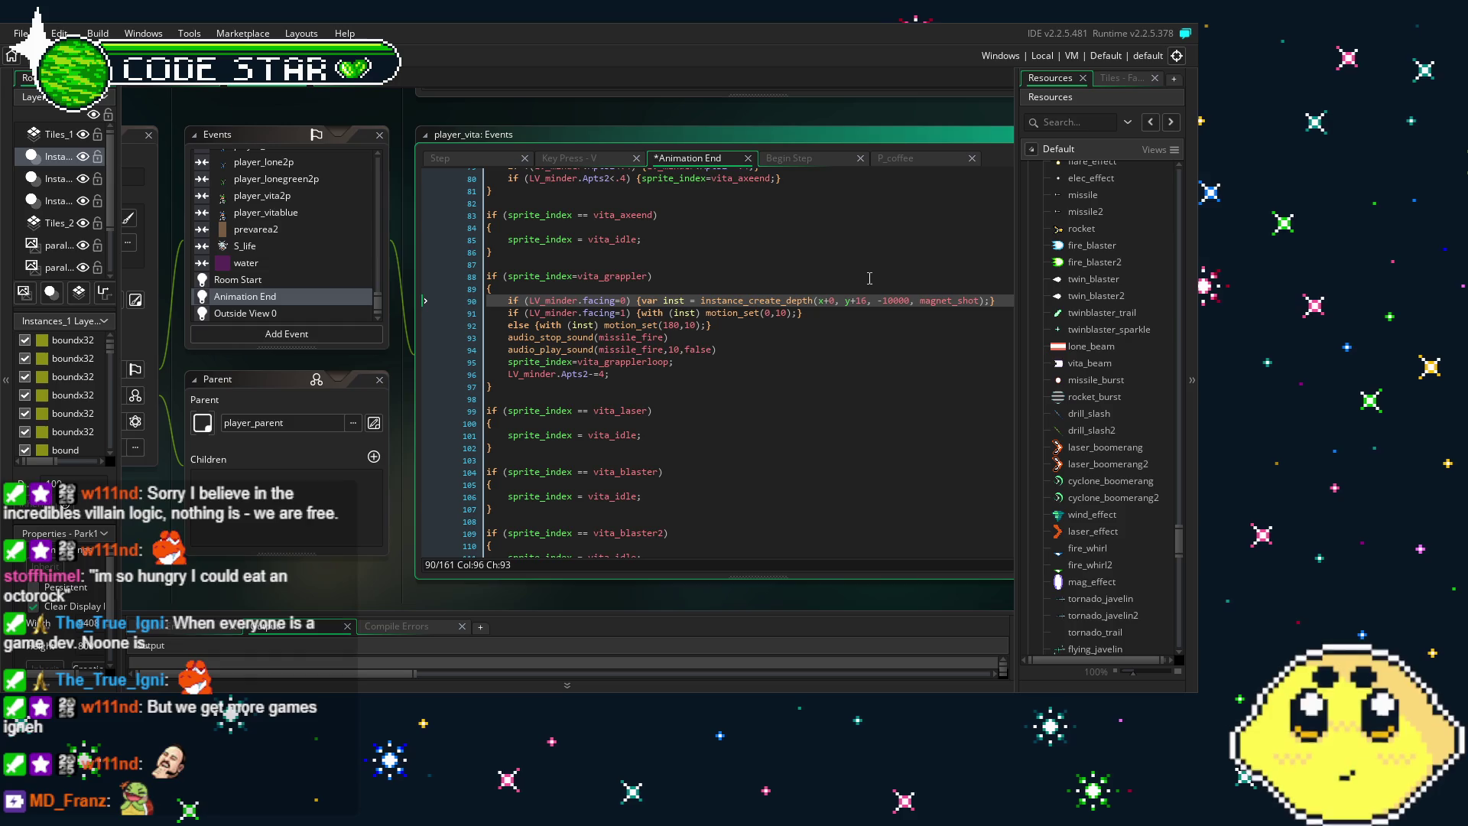
pyautogui.click(799, 313)
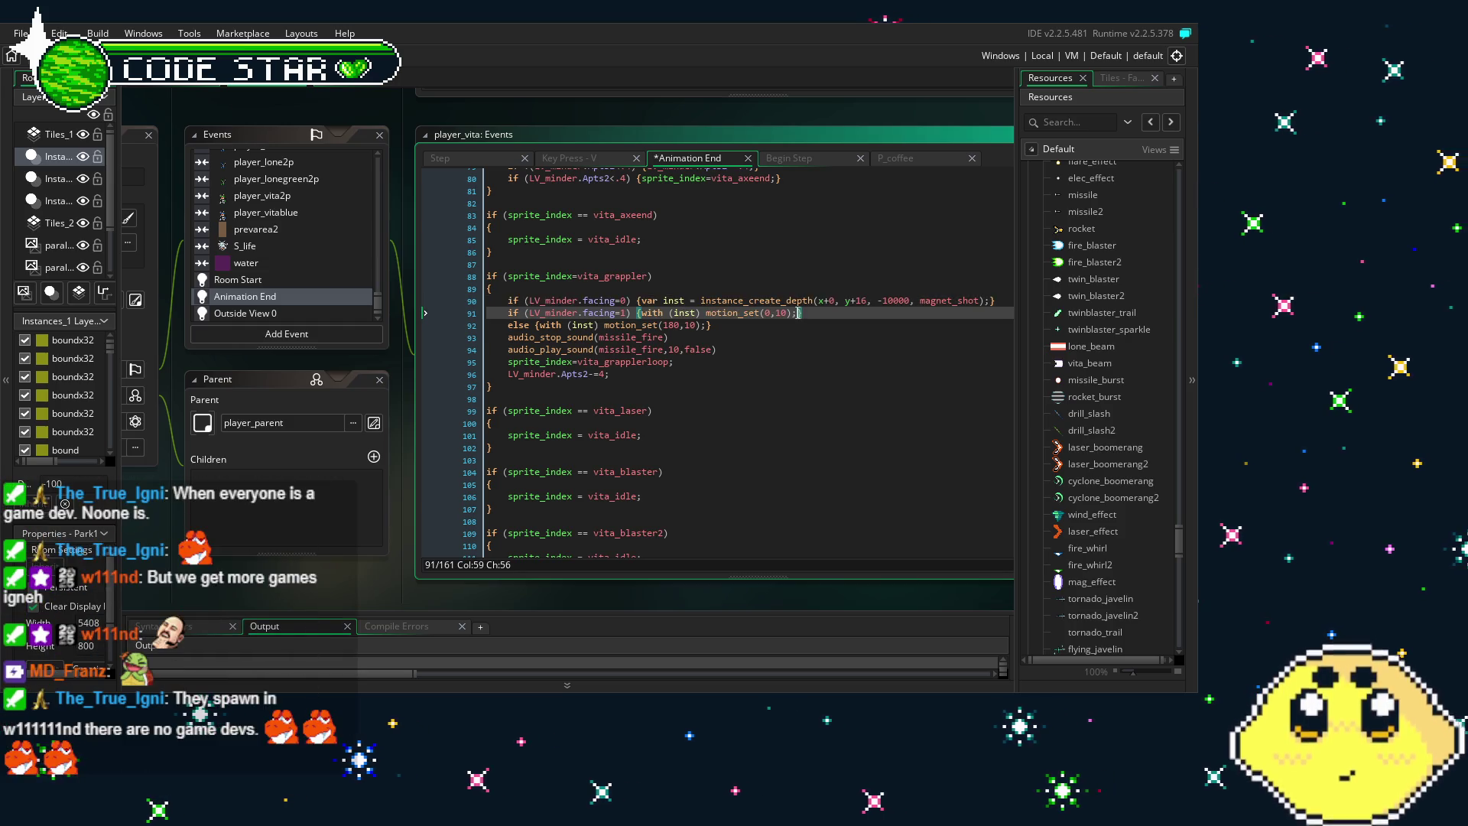
pyautogui.click(682, 396)
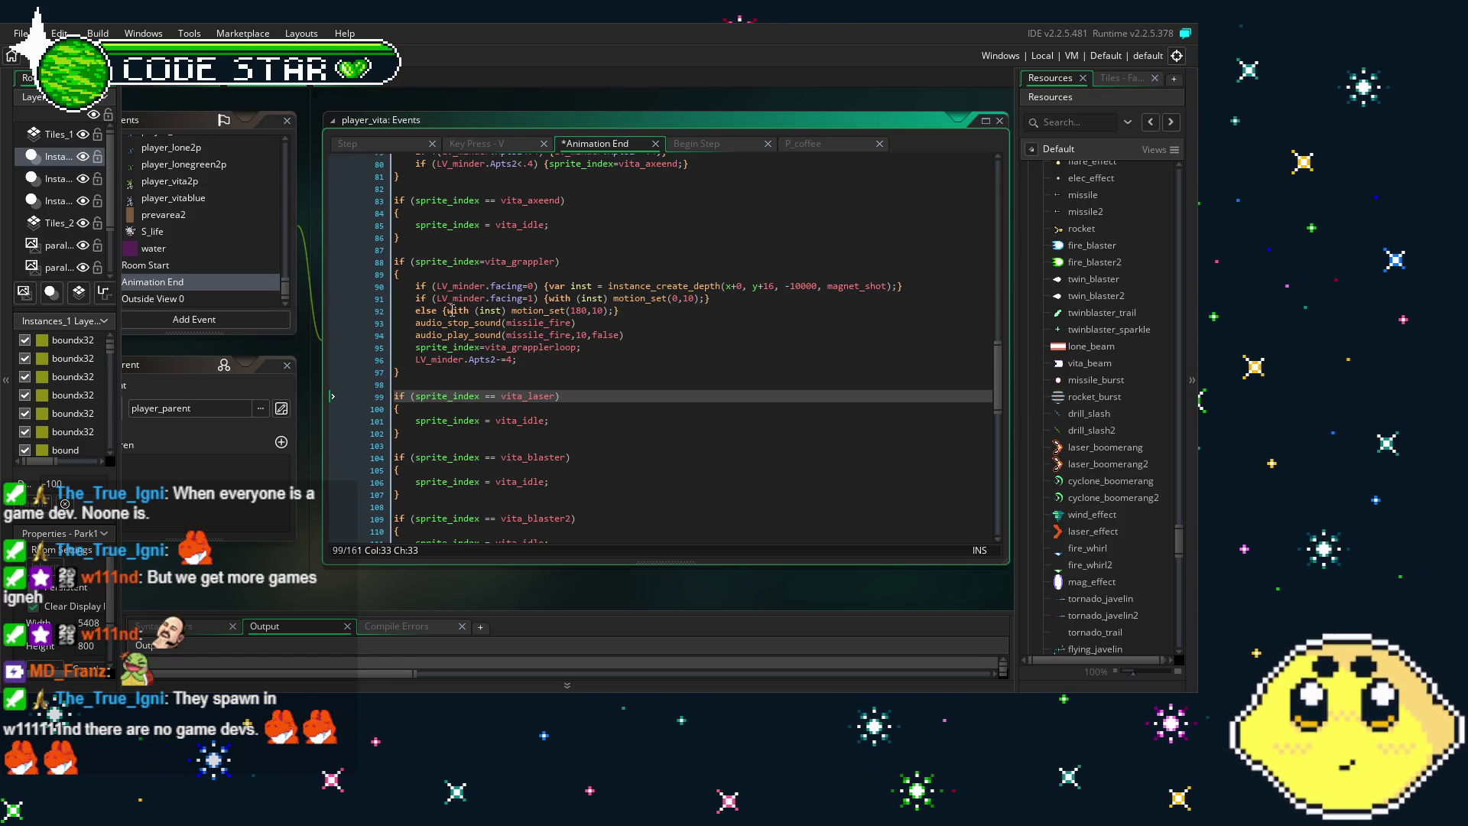
# Move the else branch's motion statement onto line 90, rewriting its with (inst) wrapper as inst
pyautogui.click(613, 311)
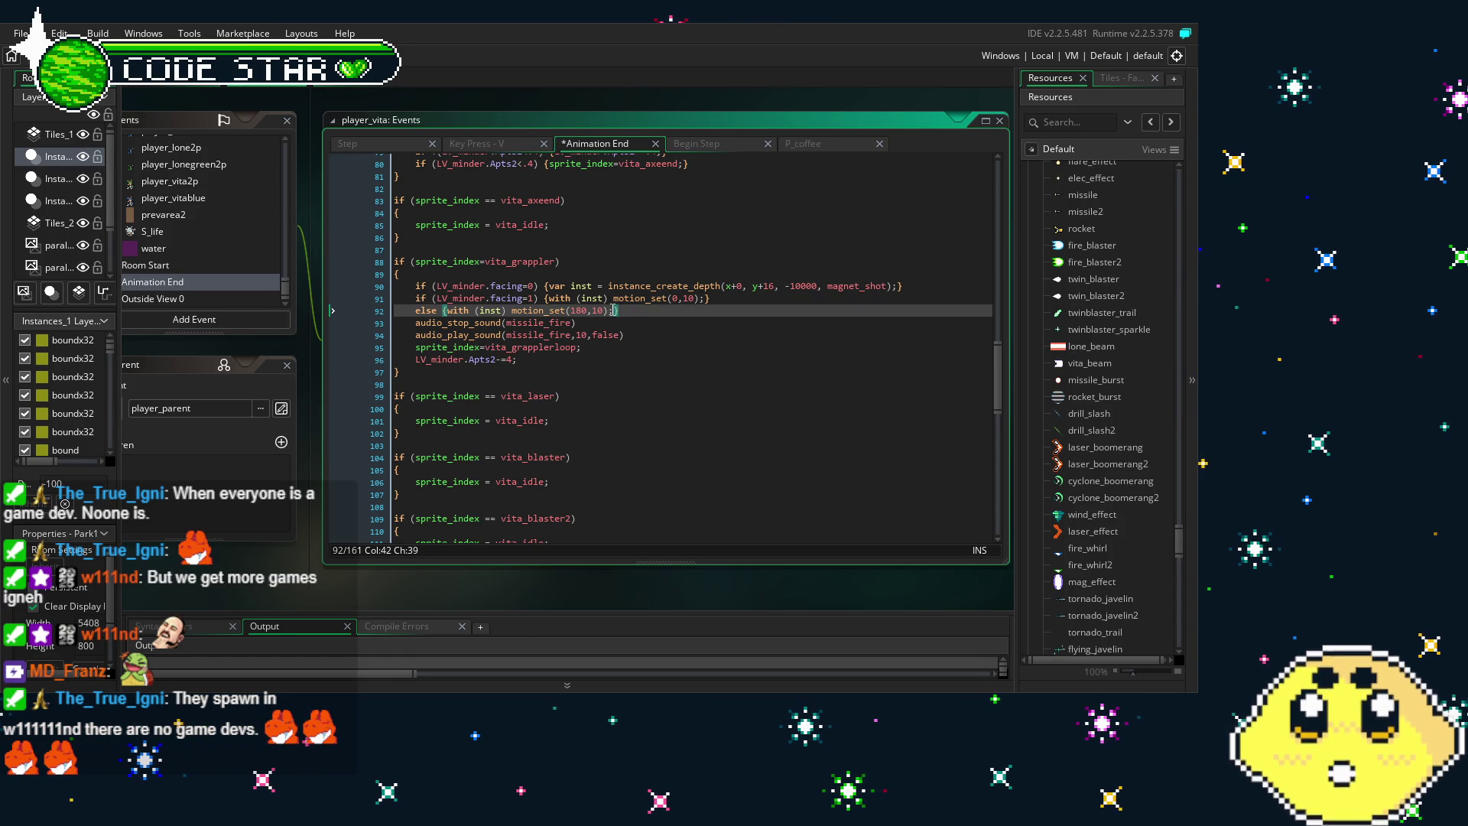
pyautogui.moveTo(613, 311); pyautogui.dragTo(451, 323)
pyautogui.hotkey('ctrl', 'x')
pyautogui.click(896, 286)
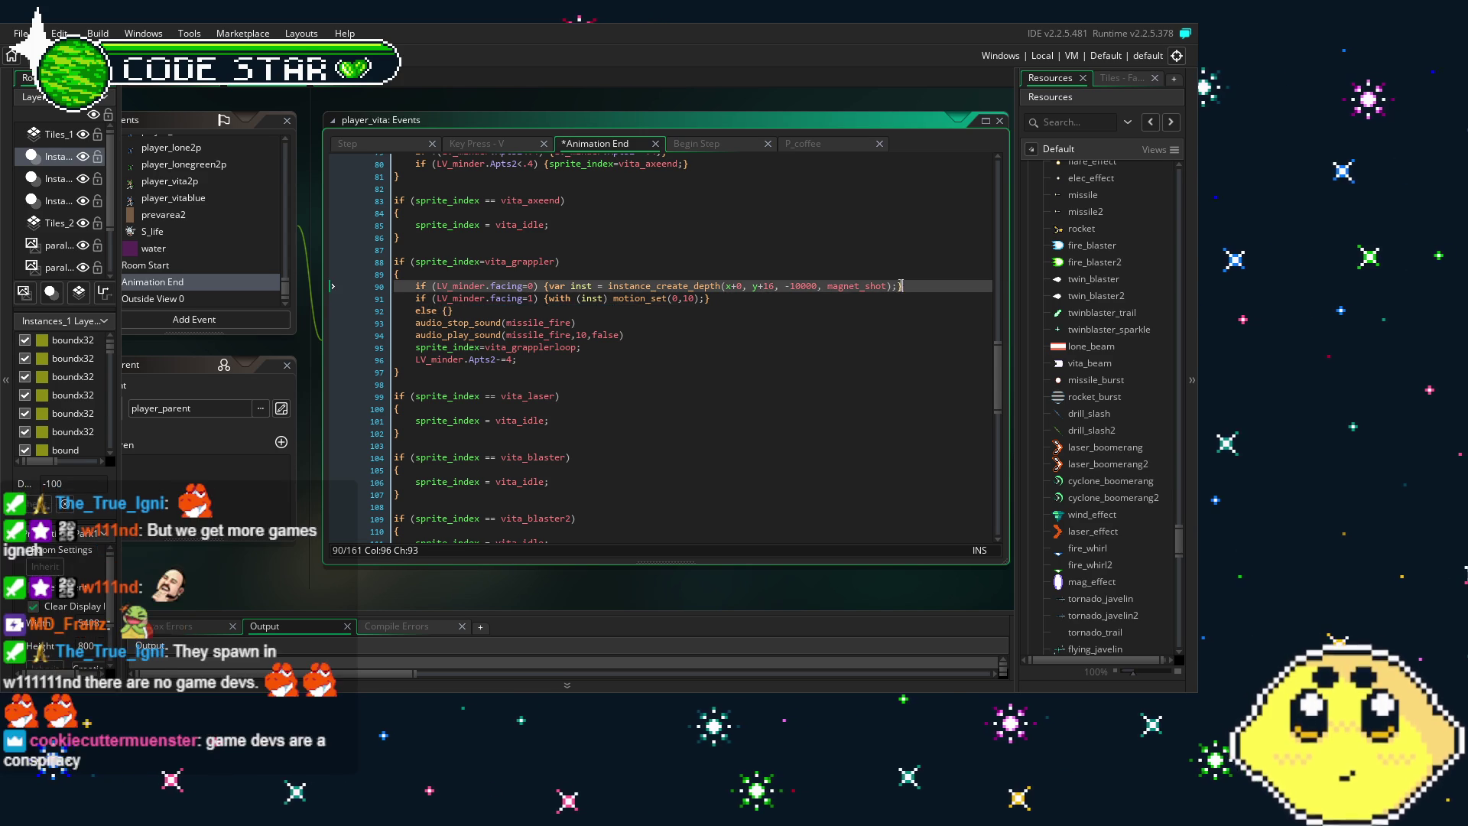
pyautogui.hotkey('ctrl', 'v')
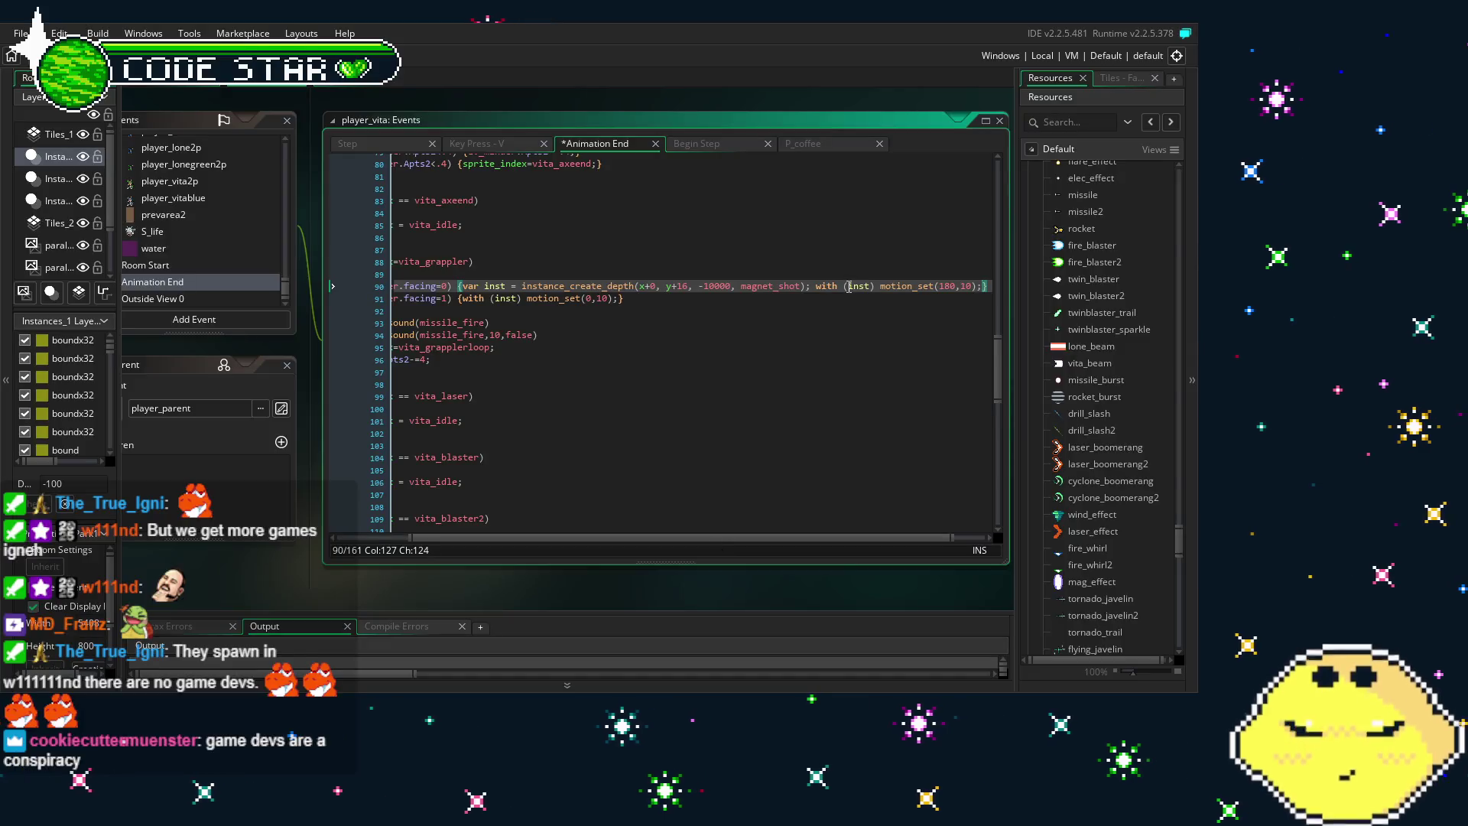
pyautogui.moveTo(847, 286); pyautogui.dragTo(815, 285)
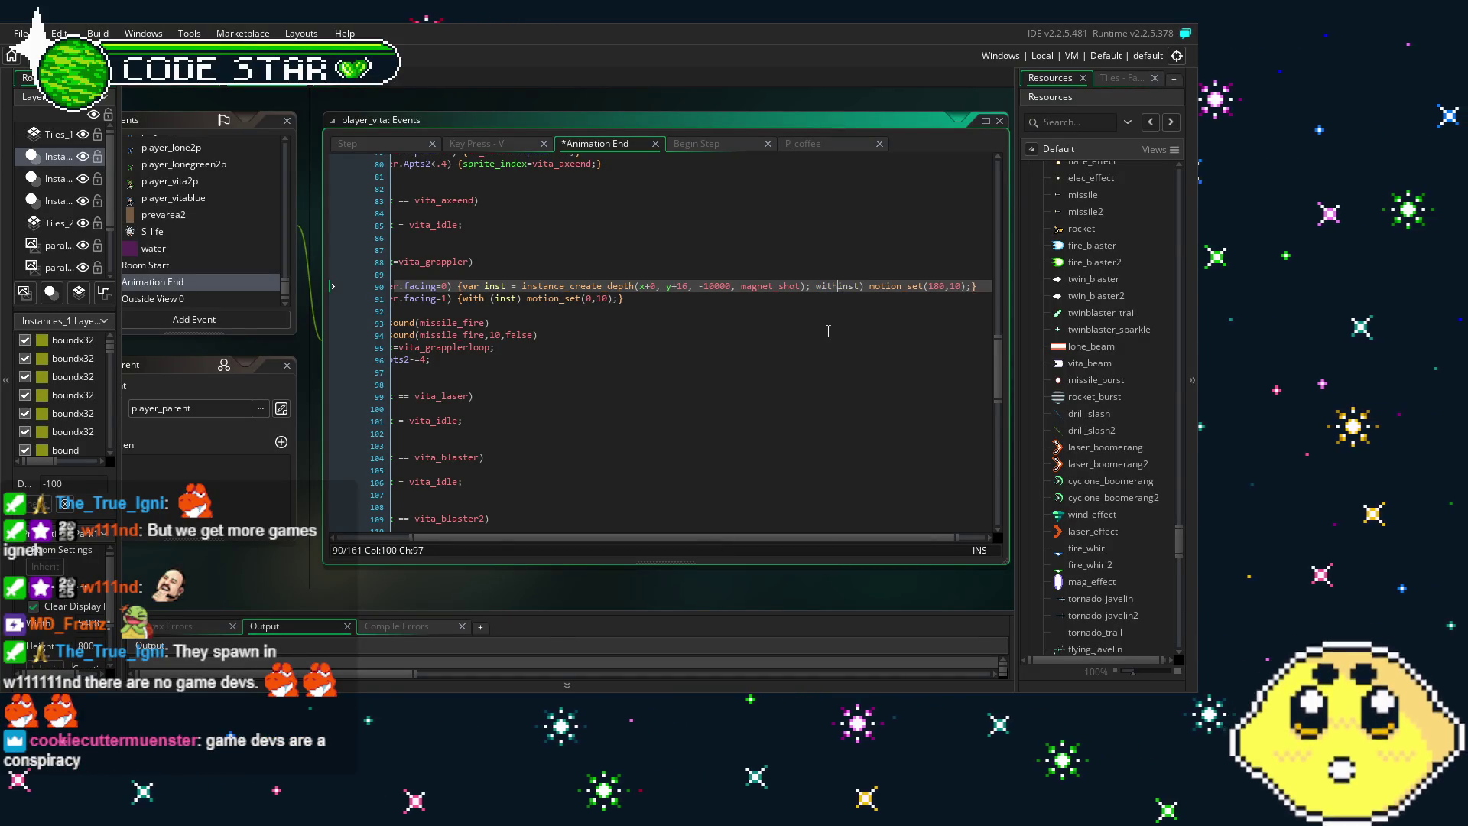
pyautogui.press('BackSpace')
pyautogui.click(852, 285)
pyautogui.press('Left')
pyautogui.press('BackSpace')
pyautogui.press('BackSpace')
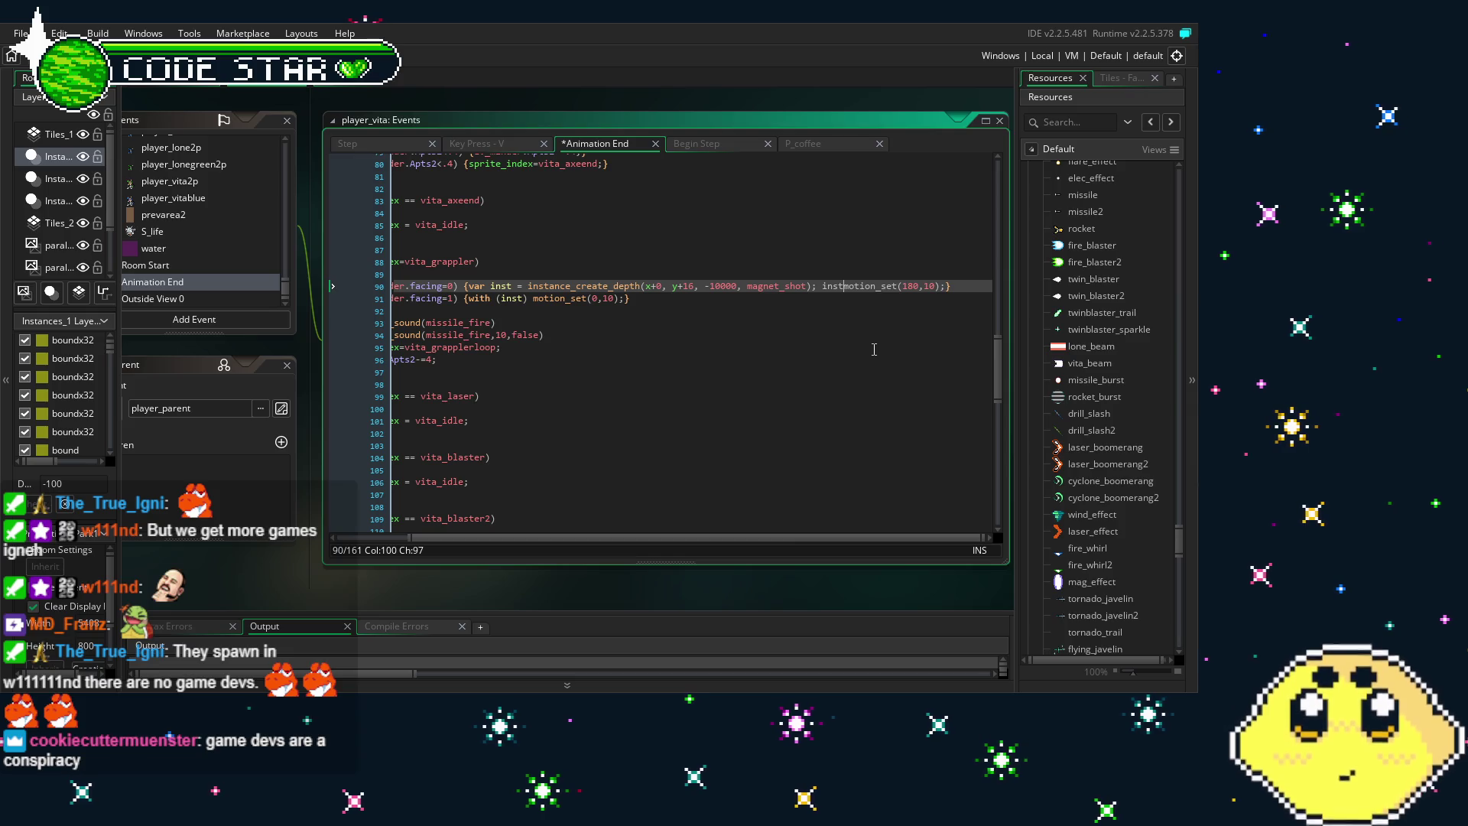
pyautogui.write('.')
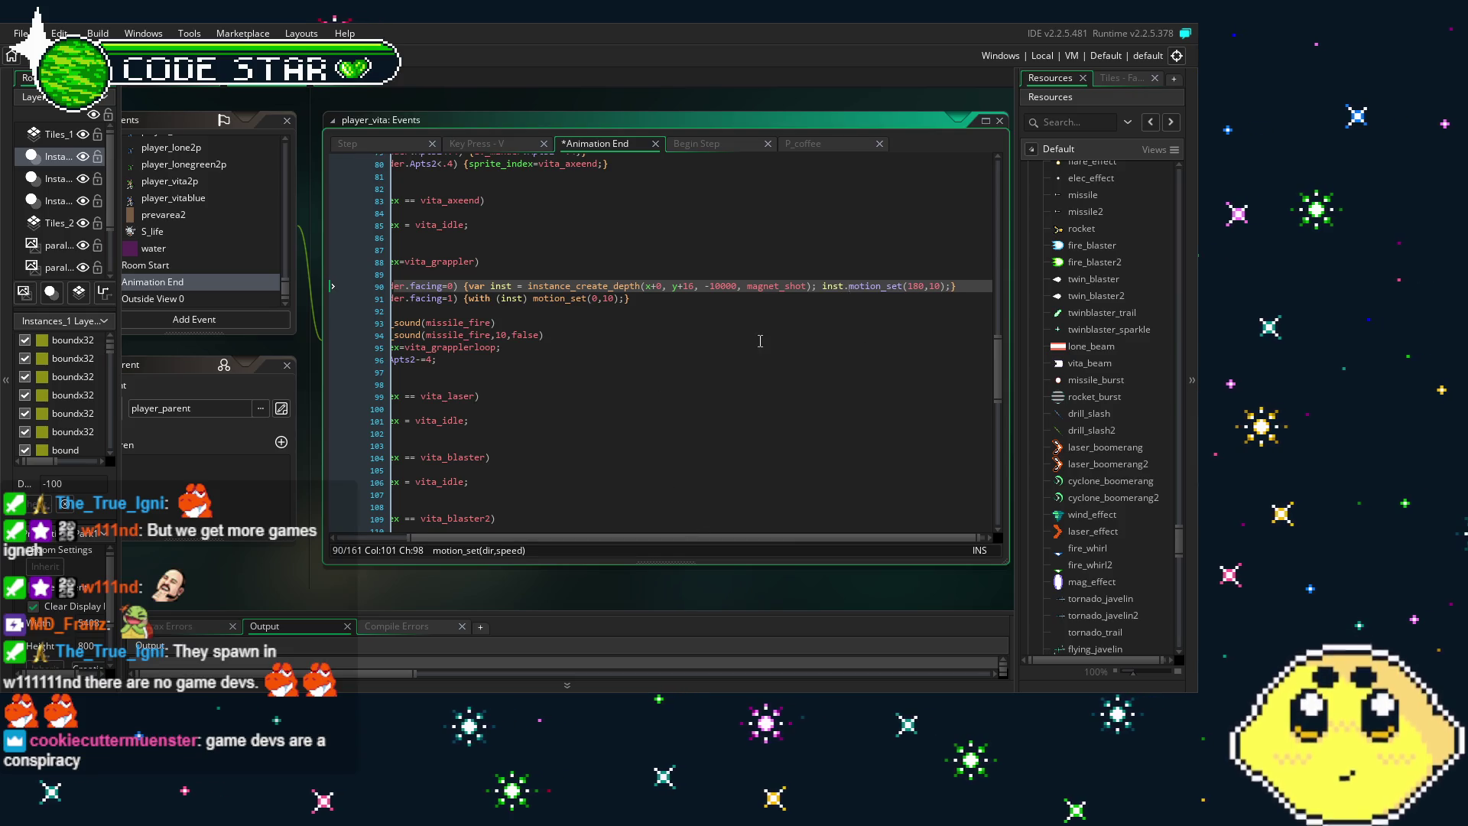
# Rework line 90 into an assignment and strip the misplaced assignment from the spawn line
pyautogui.click(795, 346)
pyautogui.click(848, 286)
pyautogui.press('BackSpace')
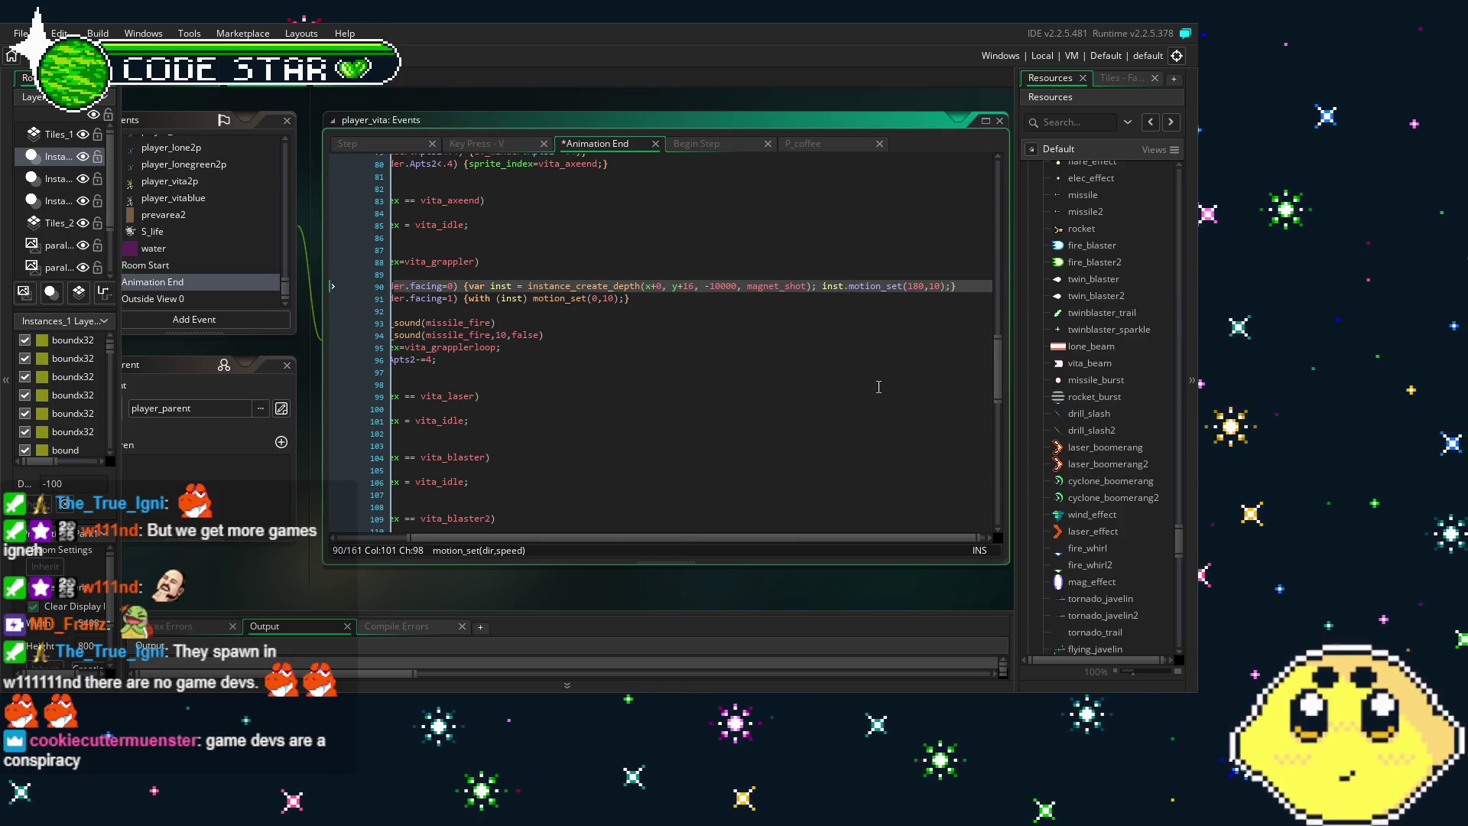
pyautogui.write('=')
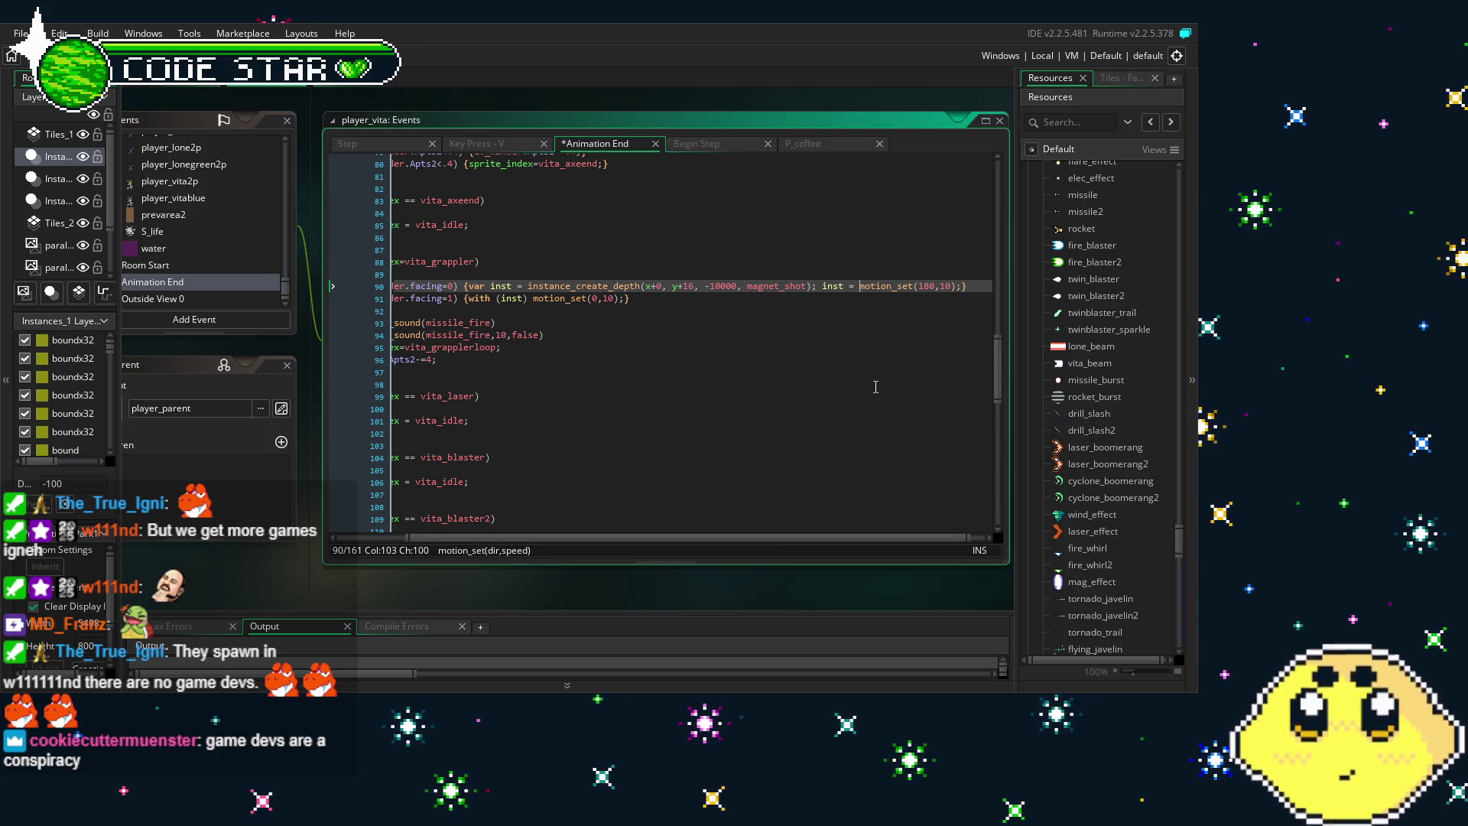
pyautogui.press('BackSpace')
pyautogui.press('BackSpace')
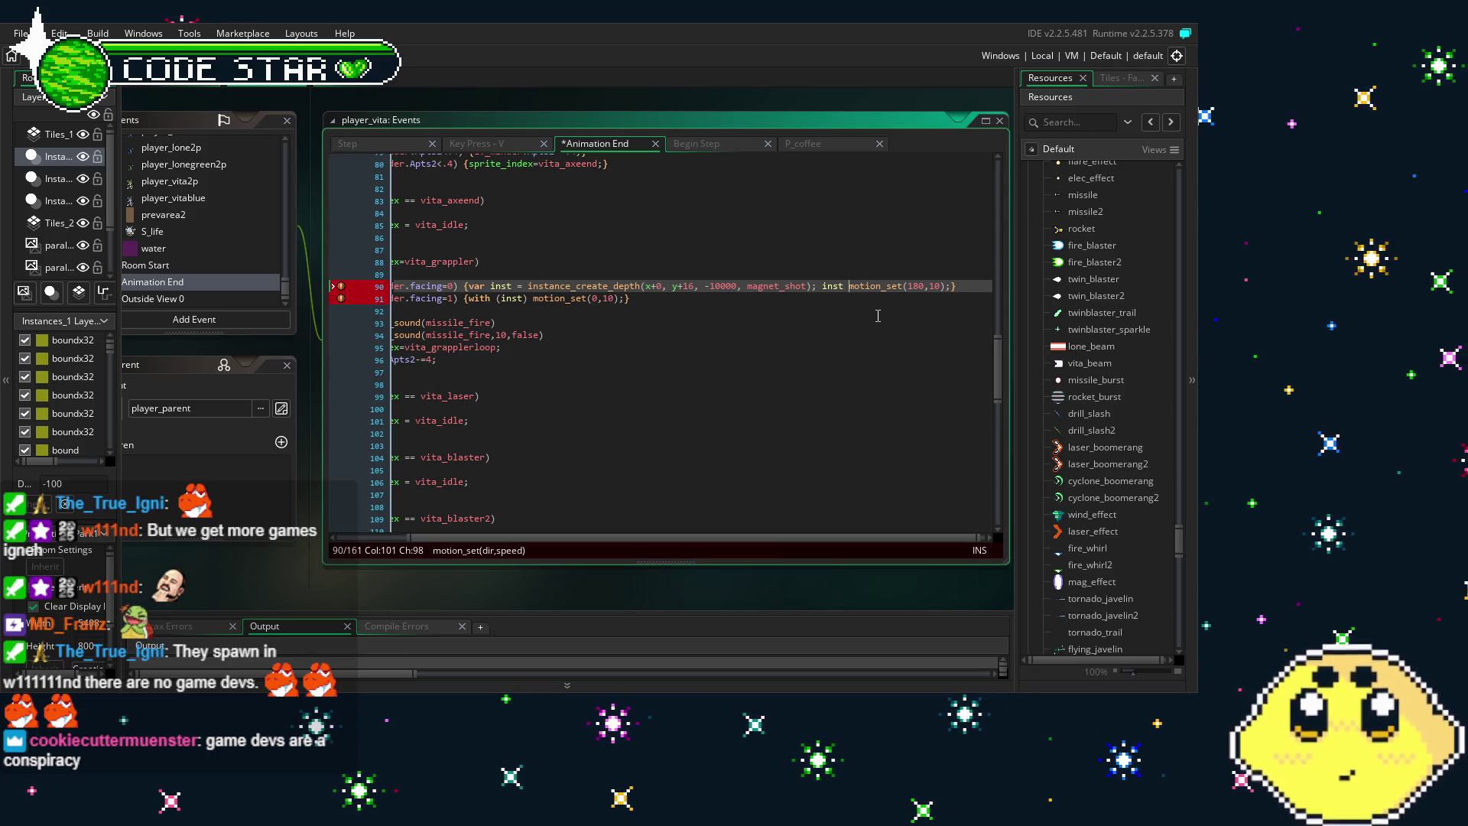
pyautogui.write('=')
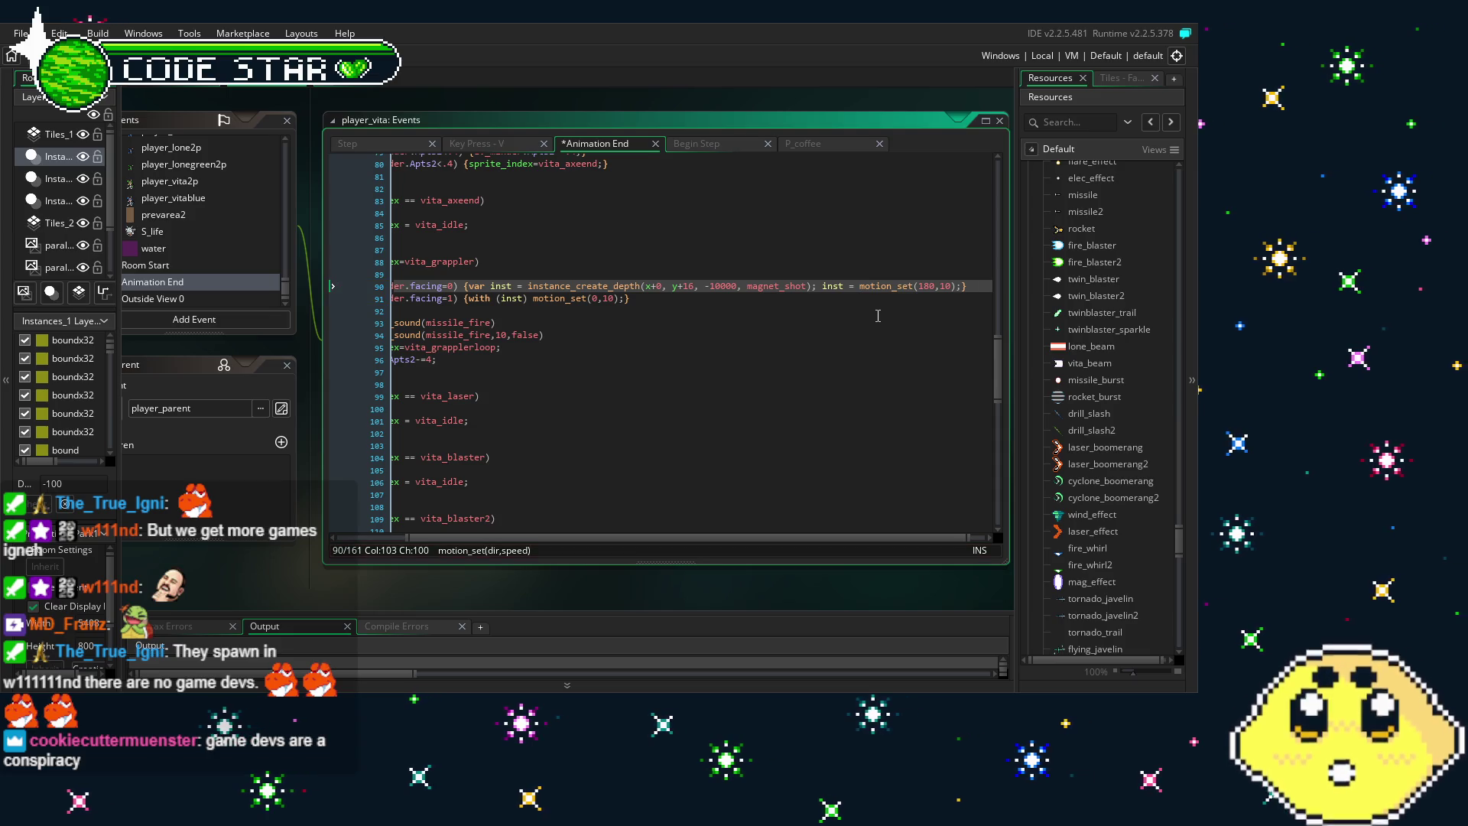
pyautogui.moveTo(537, 545); pyautogui.dragTo(469, 544)
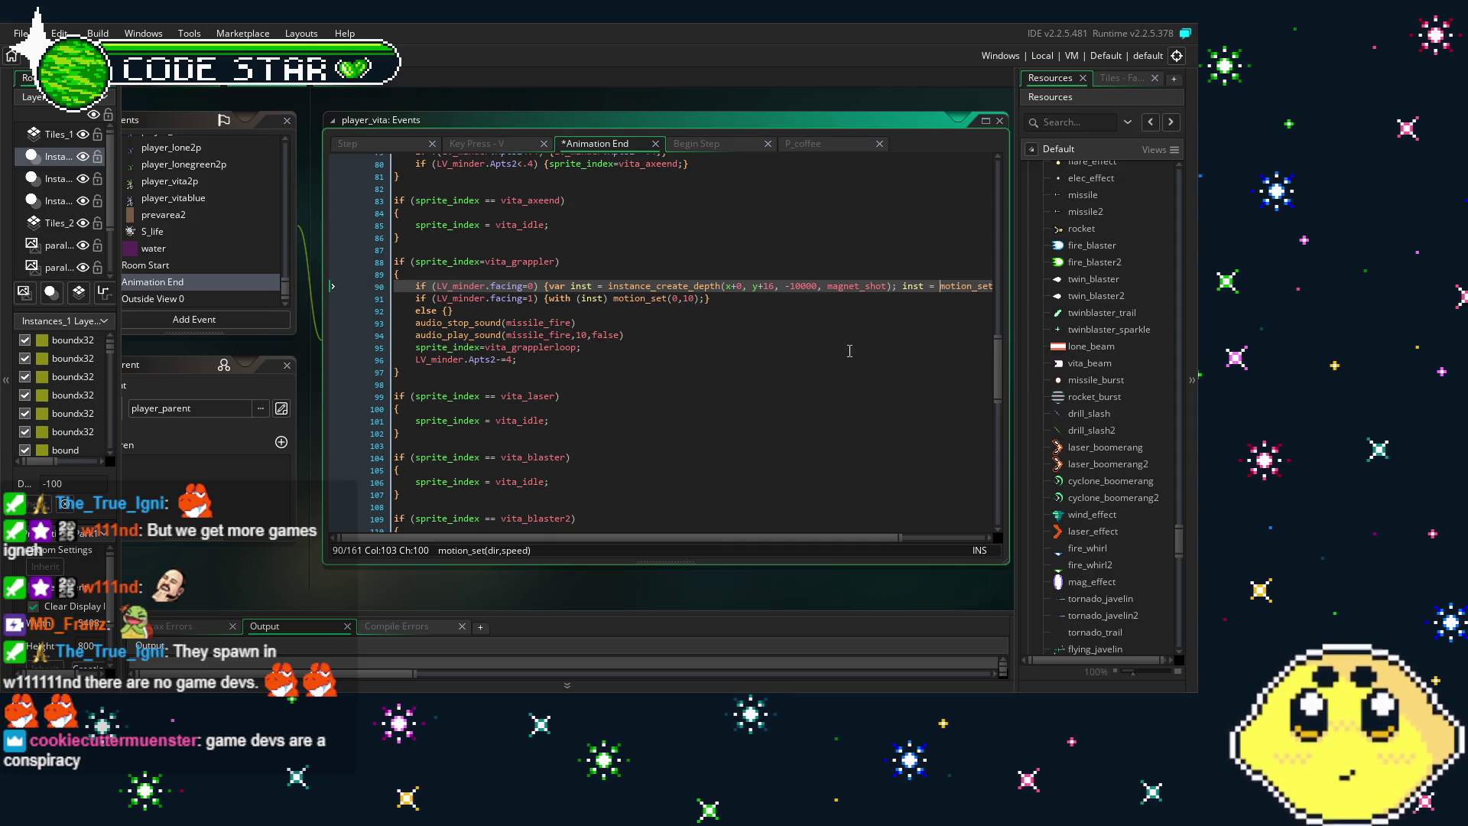
pyautogui.moveTo(642, 539); pyautogui.dragTo(715, 539)
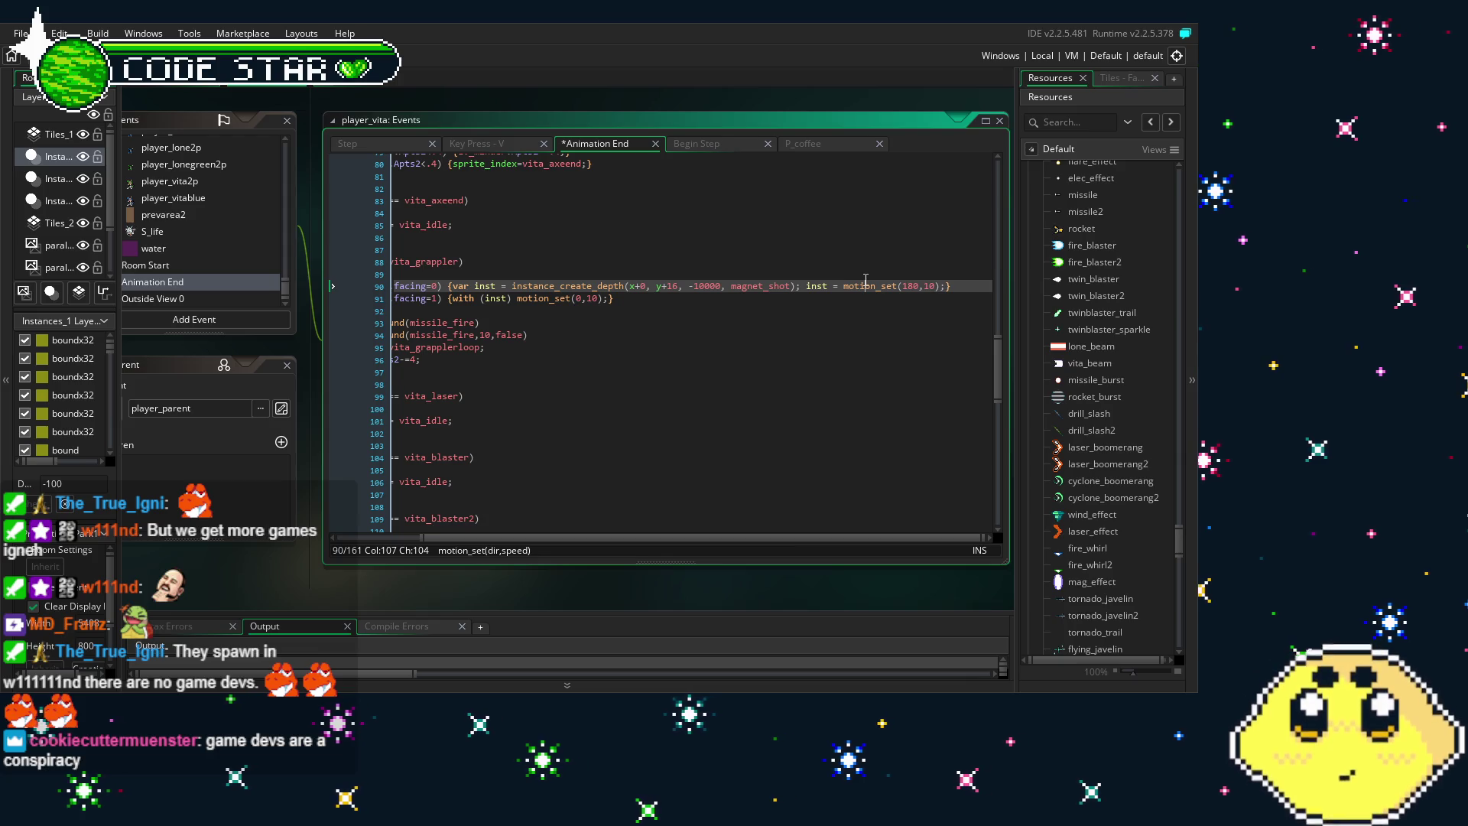
pyautogui.press('Left')
pyautogui.press('Left')
pyautogui.press('Left')
pyautogui.press('BackSpace')
pyautogui.press('BackSpace')
pyautogui.press('BackSpace')
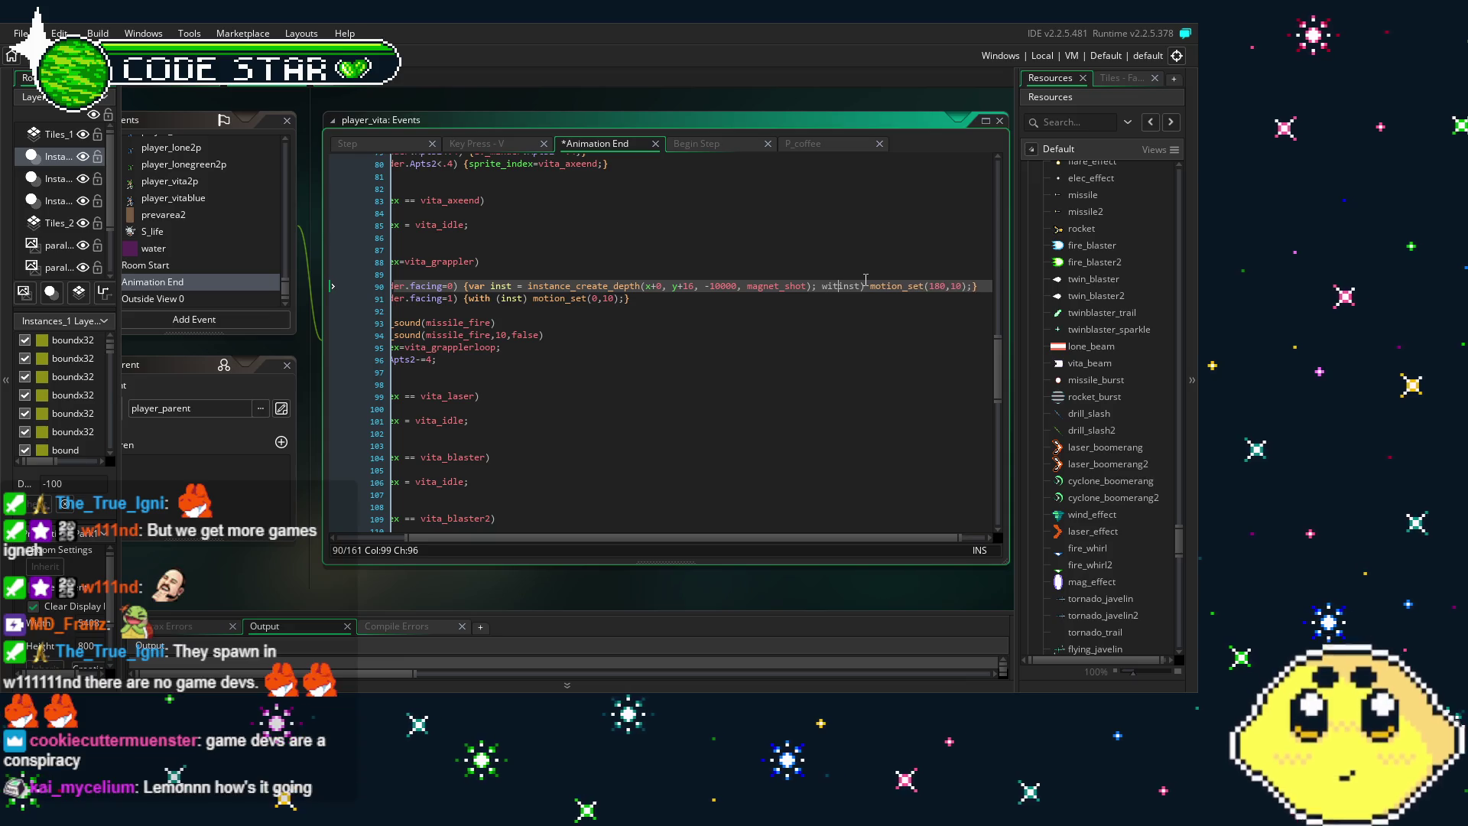
# Undo back to an unconditional magnet_shot spawn above the facing-based motion_set lines
pyautogui.hotkey('ctrl', 'z')
pyautogui.hotkey('ctrl', 'z')
pyautogui.hotkey('ctrl', 'z')
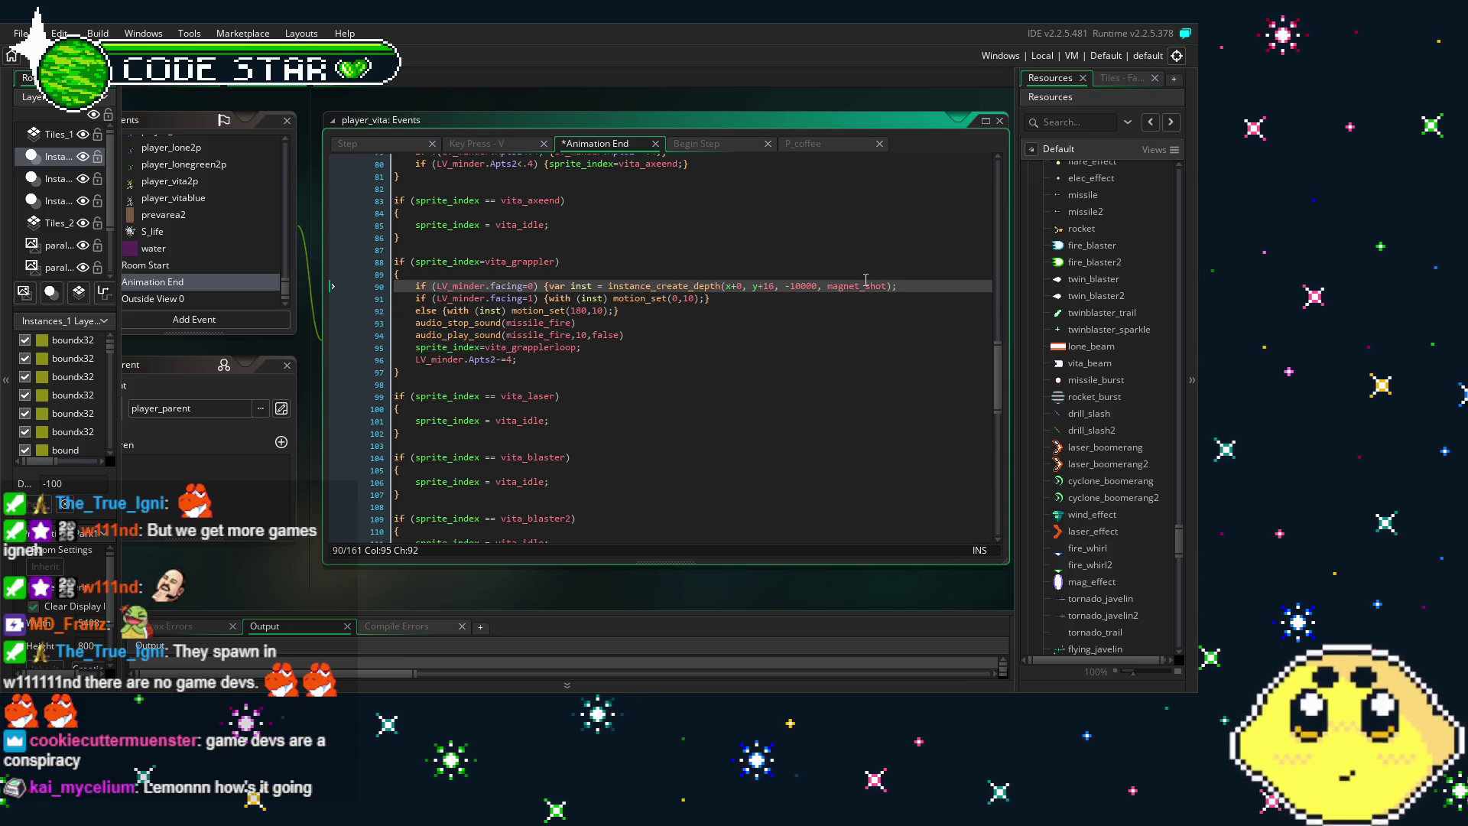
pyautogui.hotkey('ctrl', 'z')
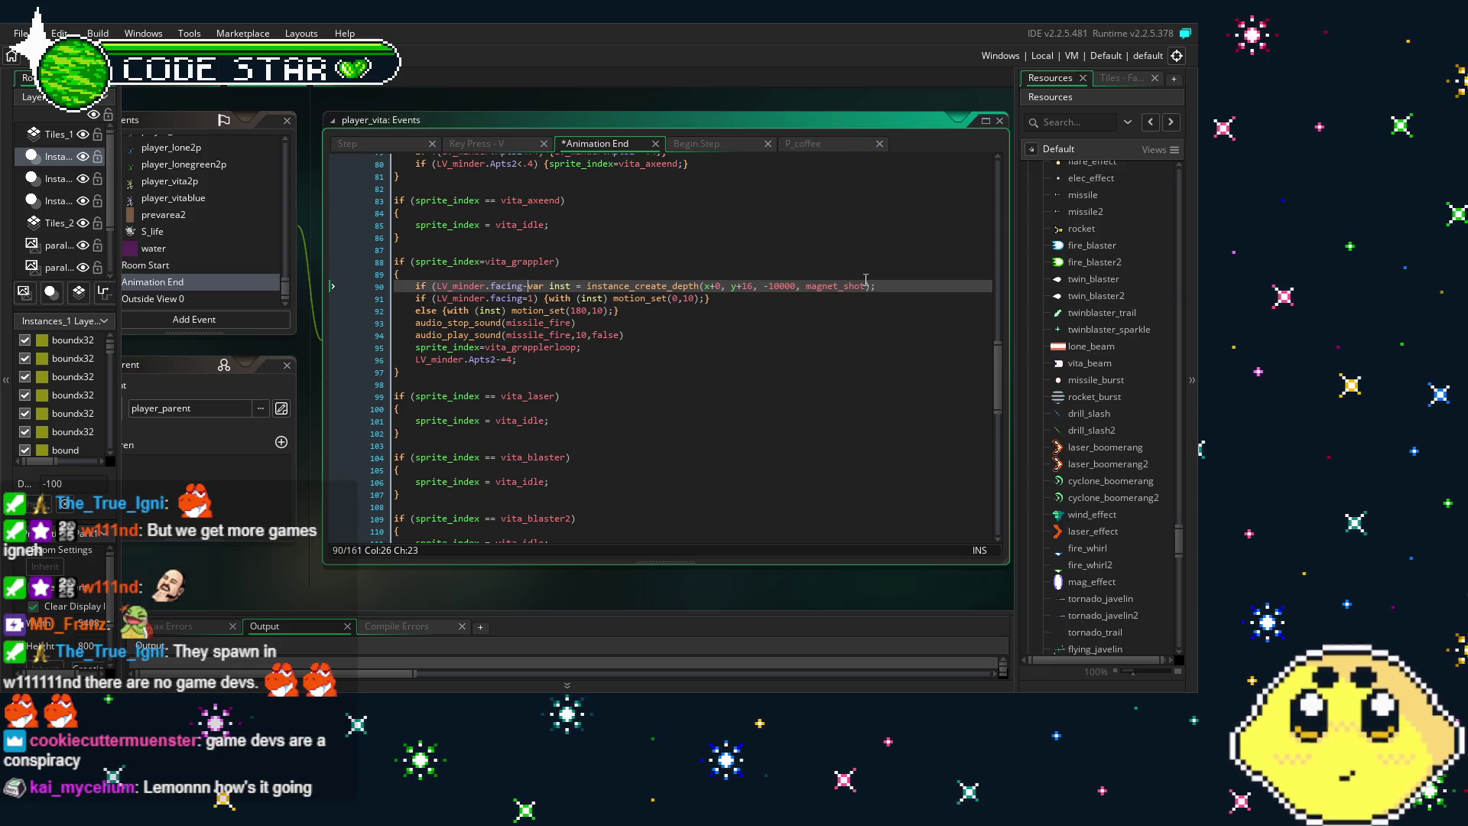
pyautogui.press('End')
pyautogui.press('Left')
pyautogui.press('Left')
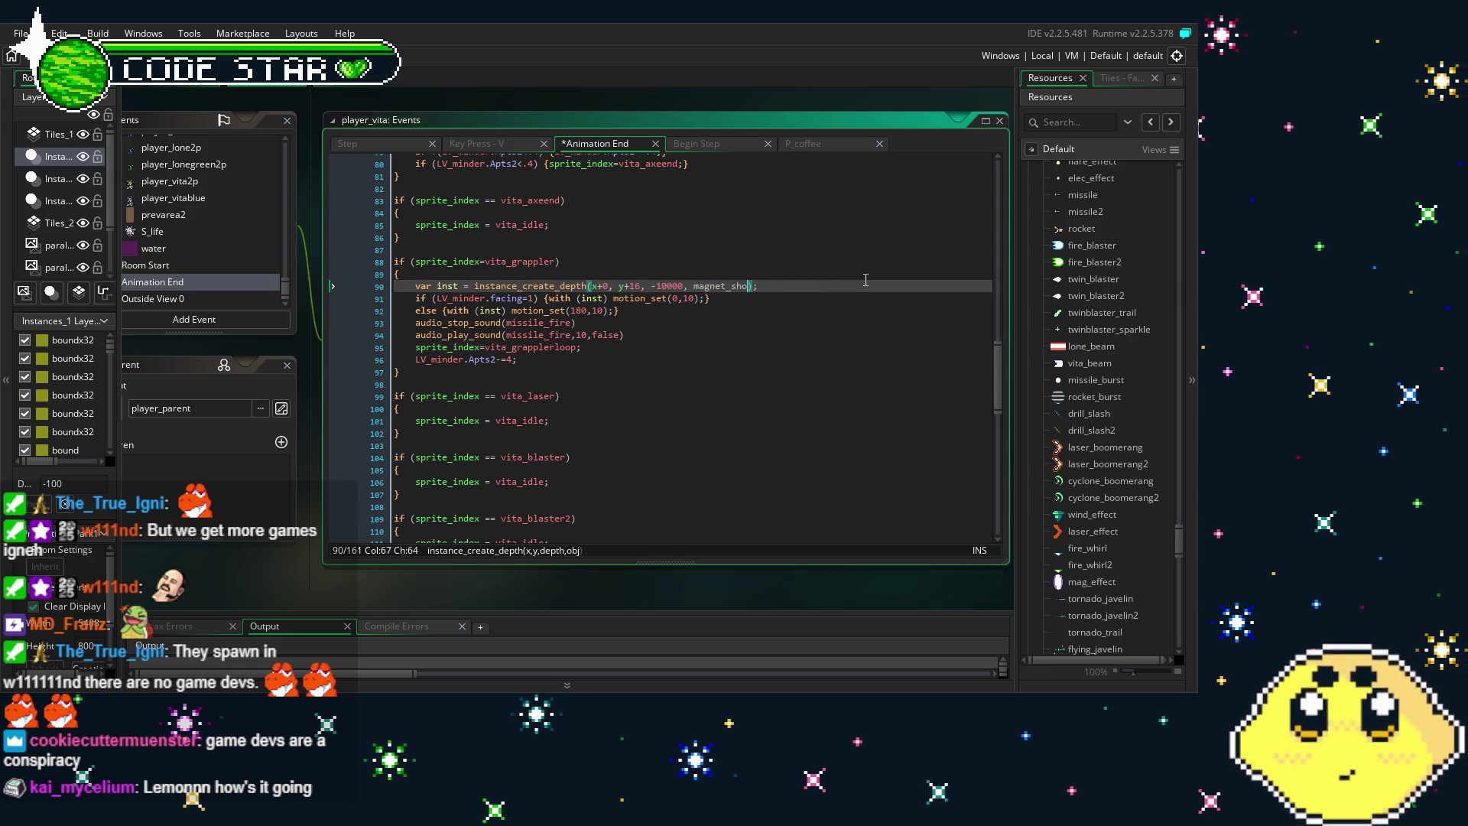
pyautogui.write('t')
pyautogui.click(776, 347)
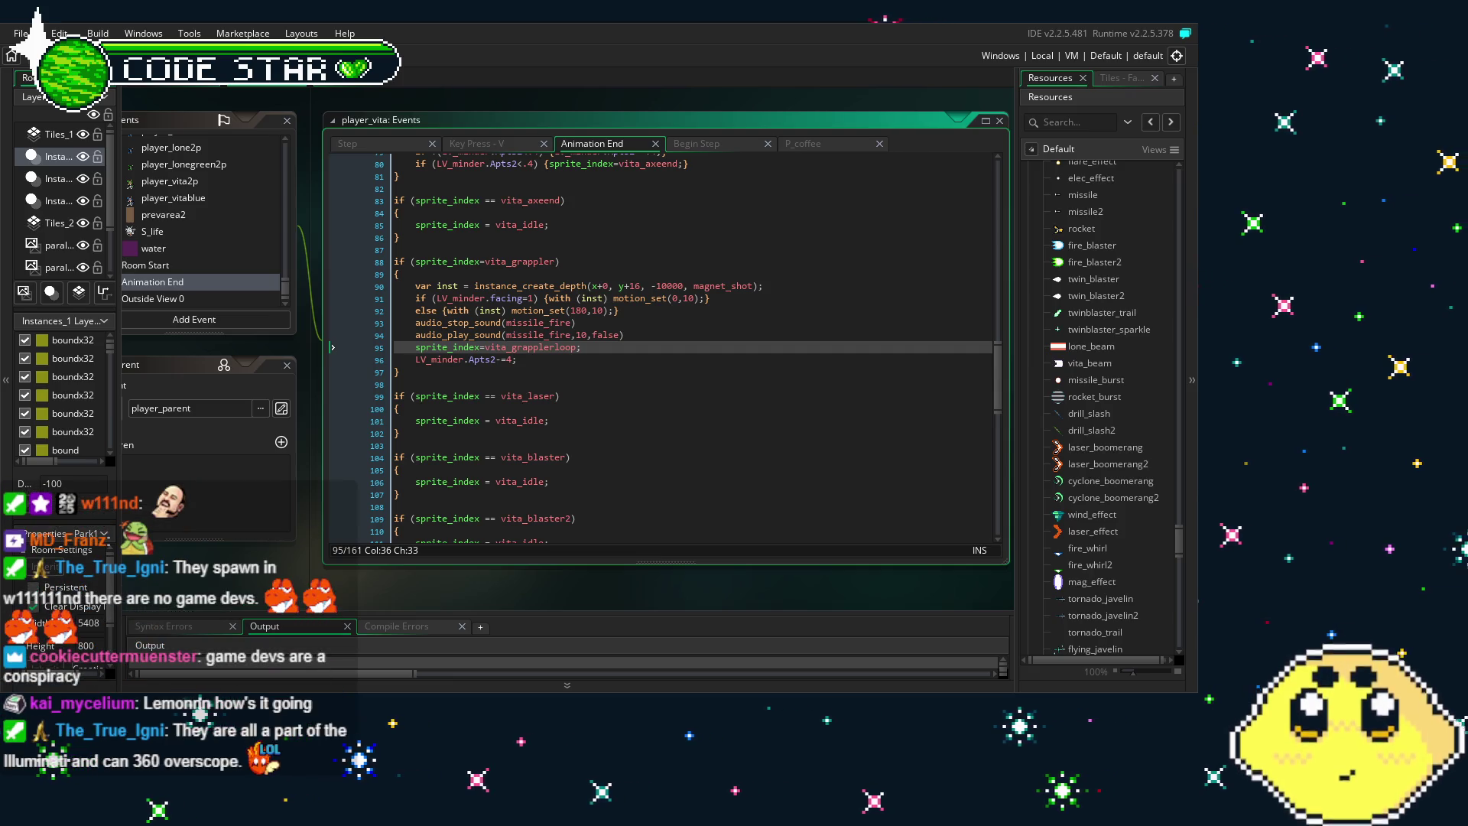
pyautogui.hscroll(2, 398, 594)
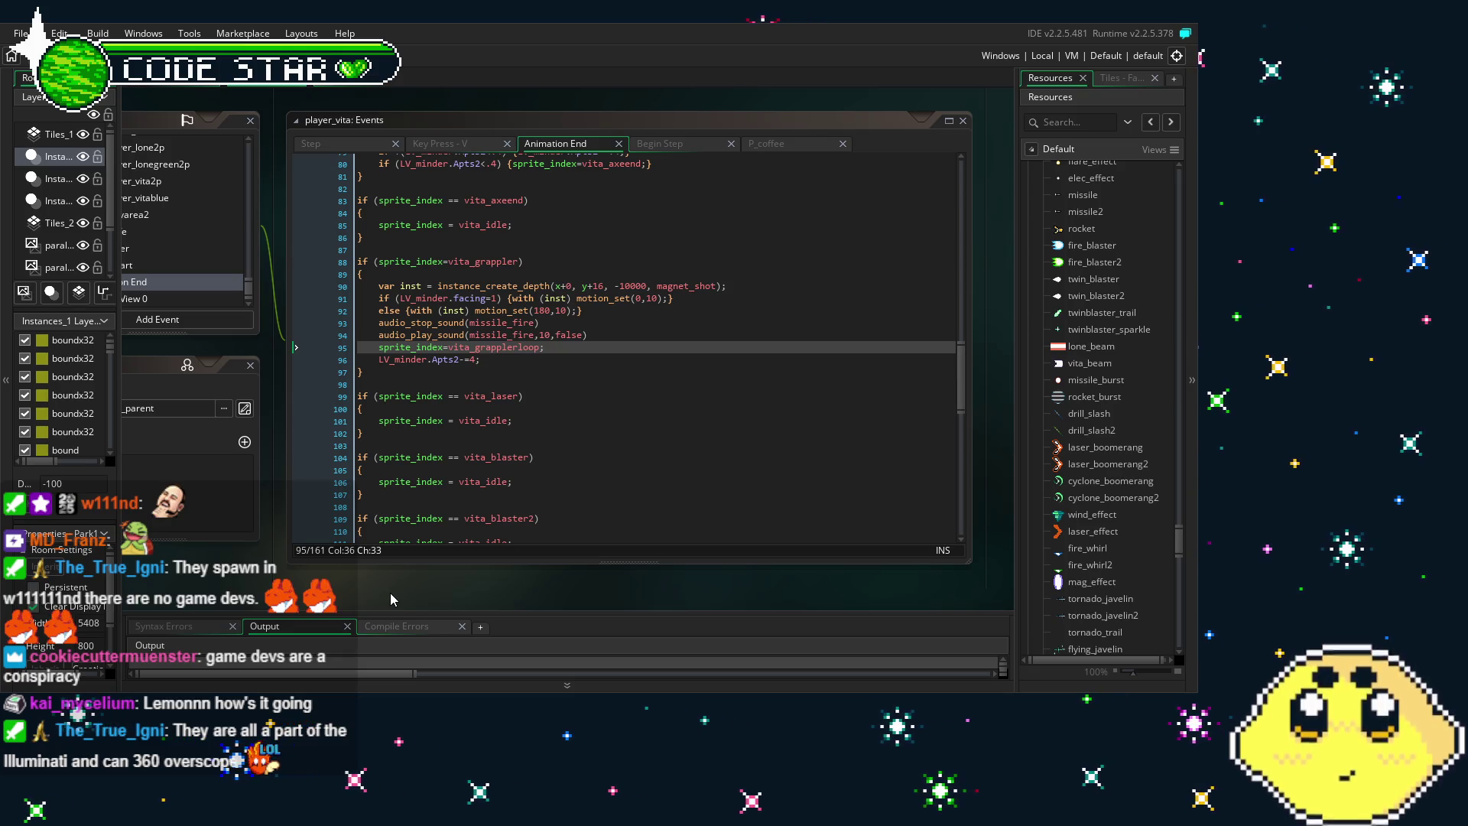
pyautogui.click(670, 425)
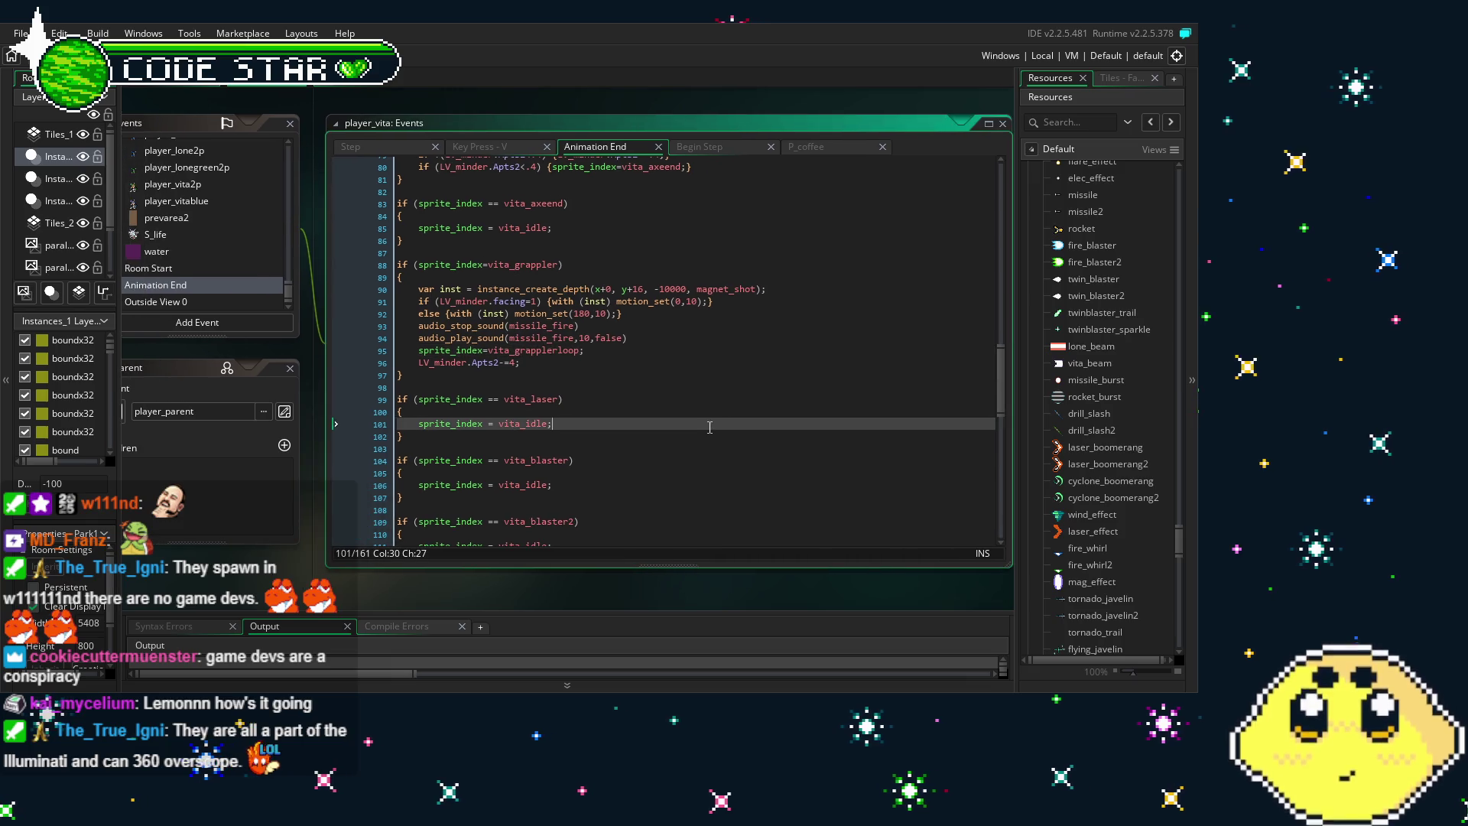
pyautogui.click(665, 323)
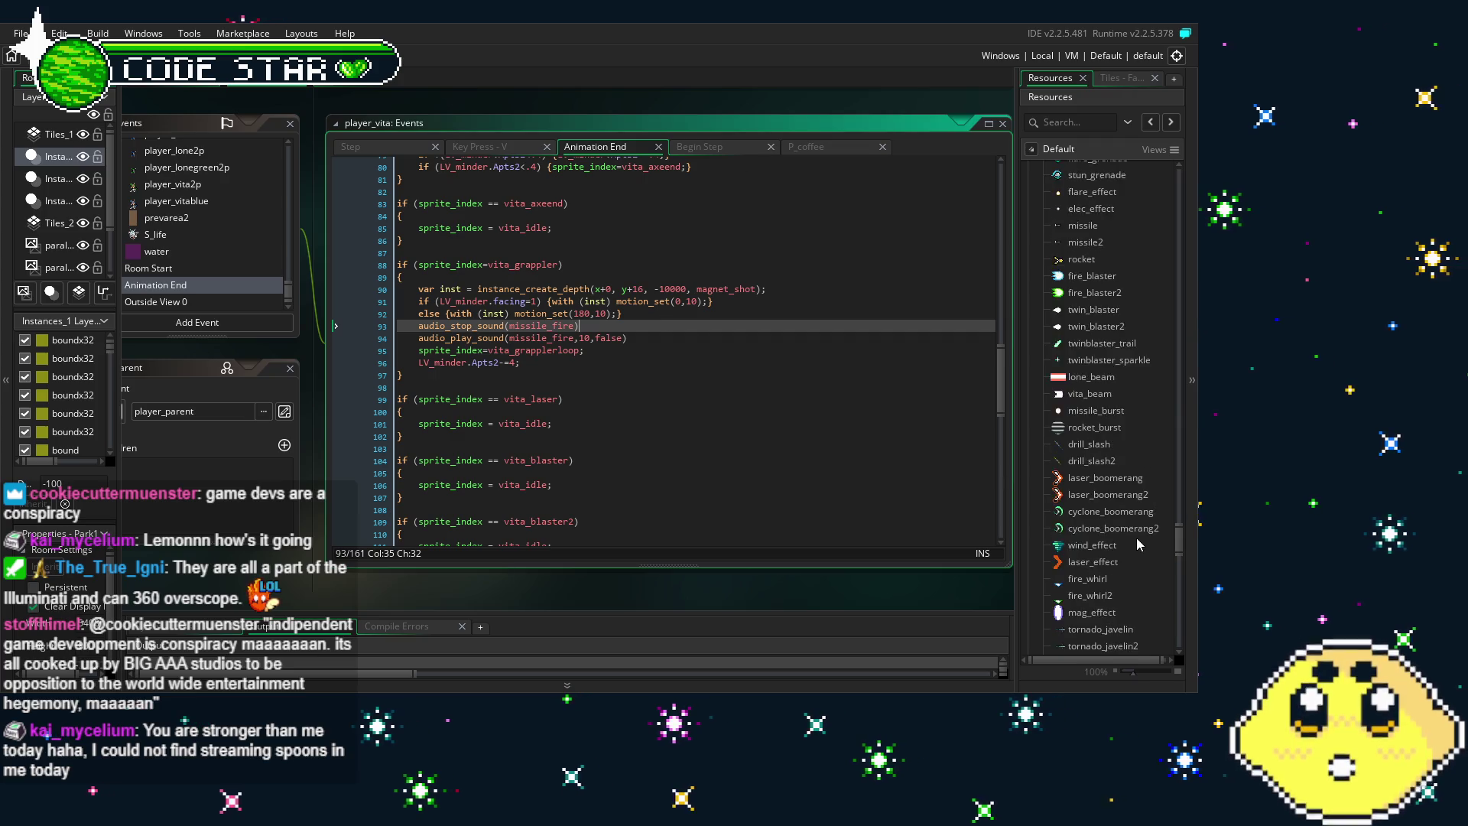
pyautogui.scroll(-5, 1136, 539)
# Open magnet_shot's player_vita collision event and comment out its instance_destroy(); line with Ctrl+K
pyautogui.moveTo(1006, 578); pyautogui.dragTo(1196, 570)
pyautogui.scroll(-10, 1122, 516)
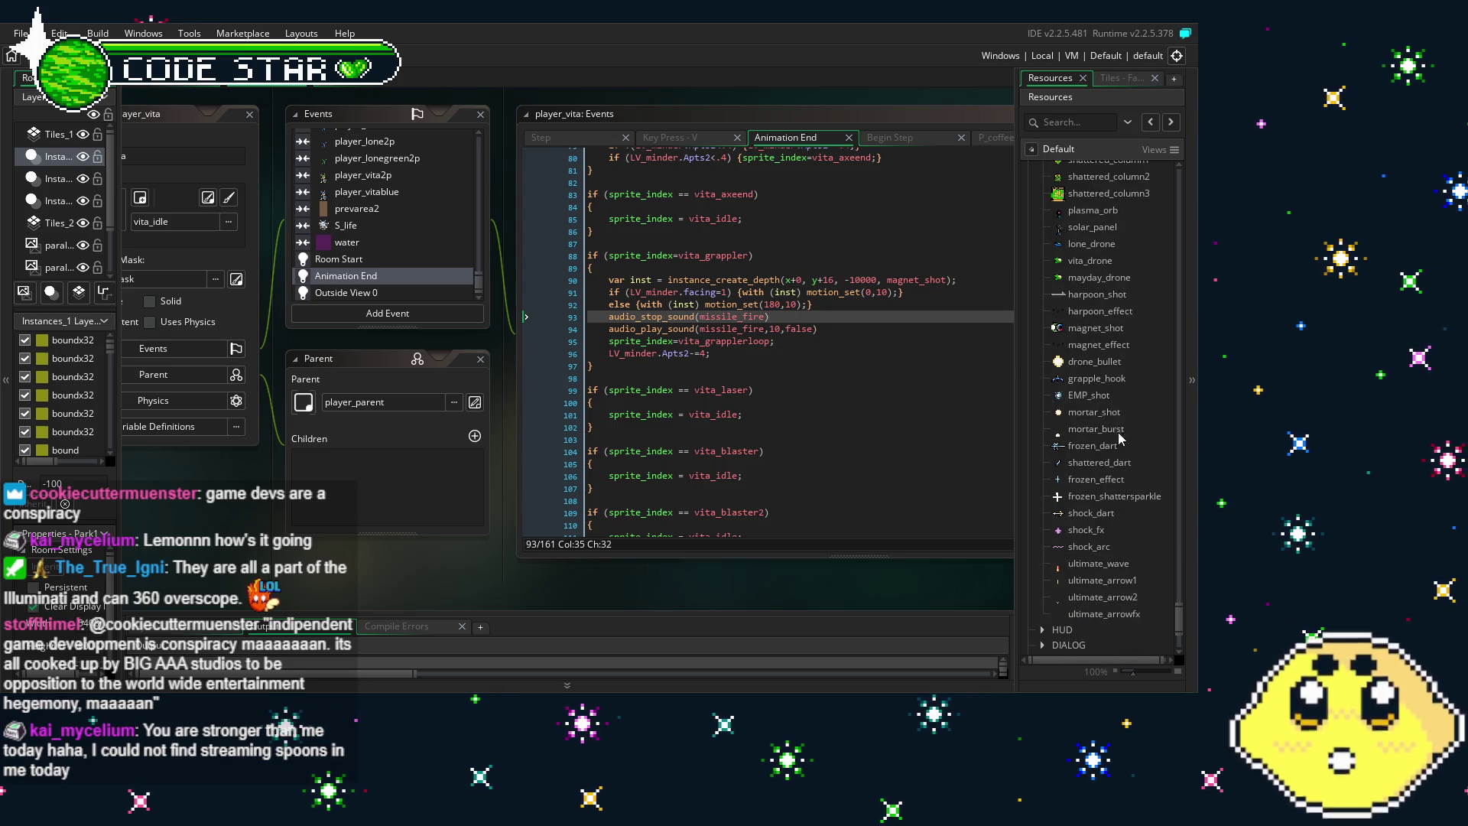
pyautogui.doubleClick(1116, 327)
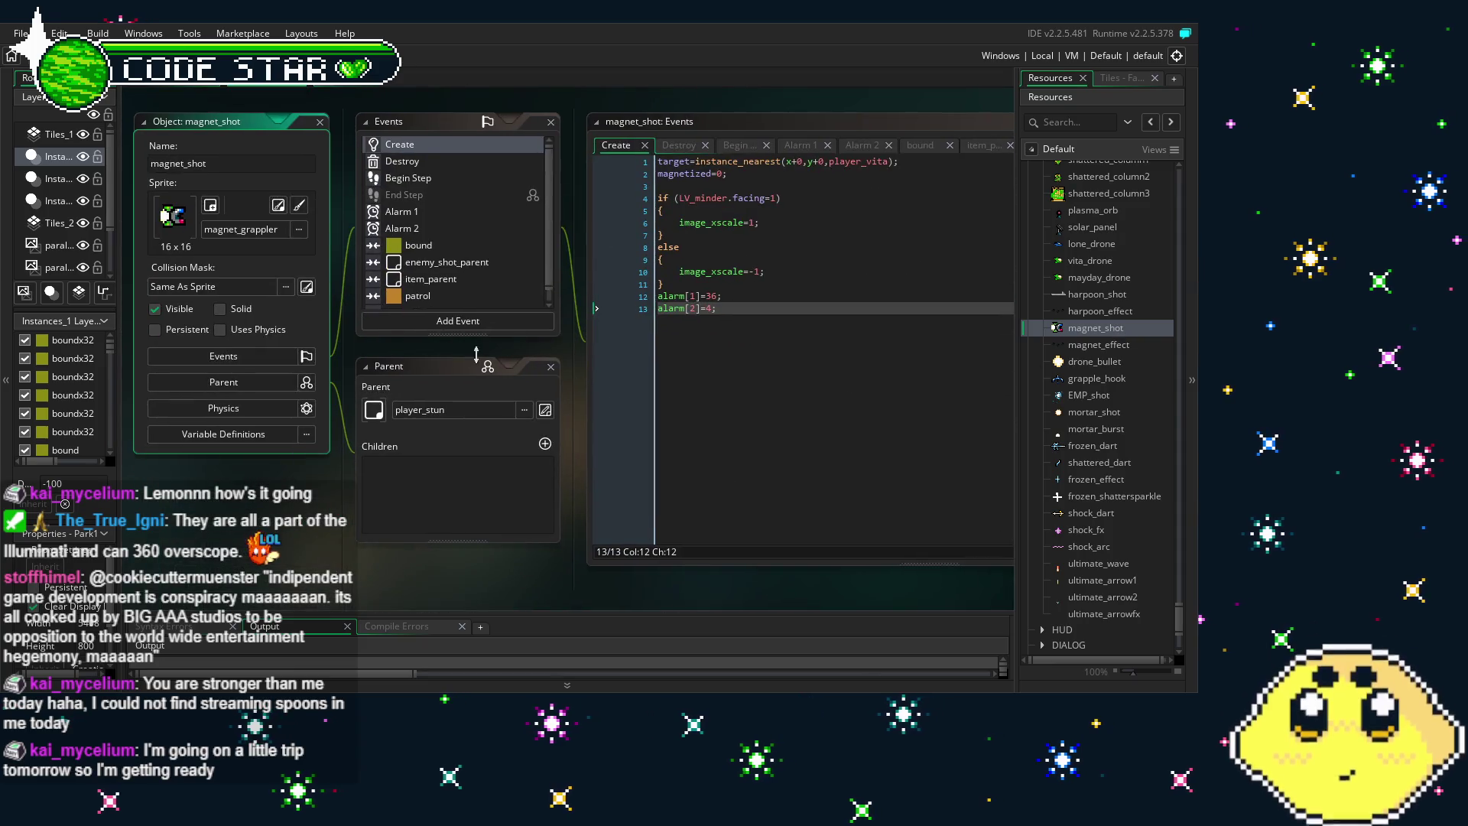
pyautogui.scroll(-1, 458, 308)
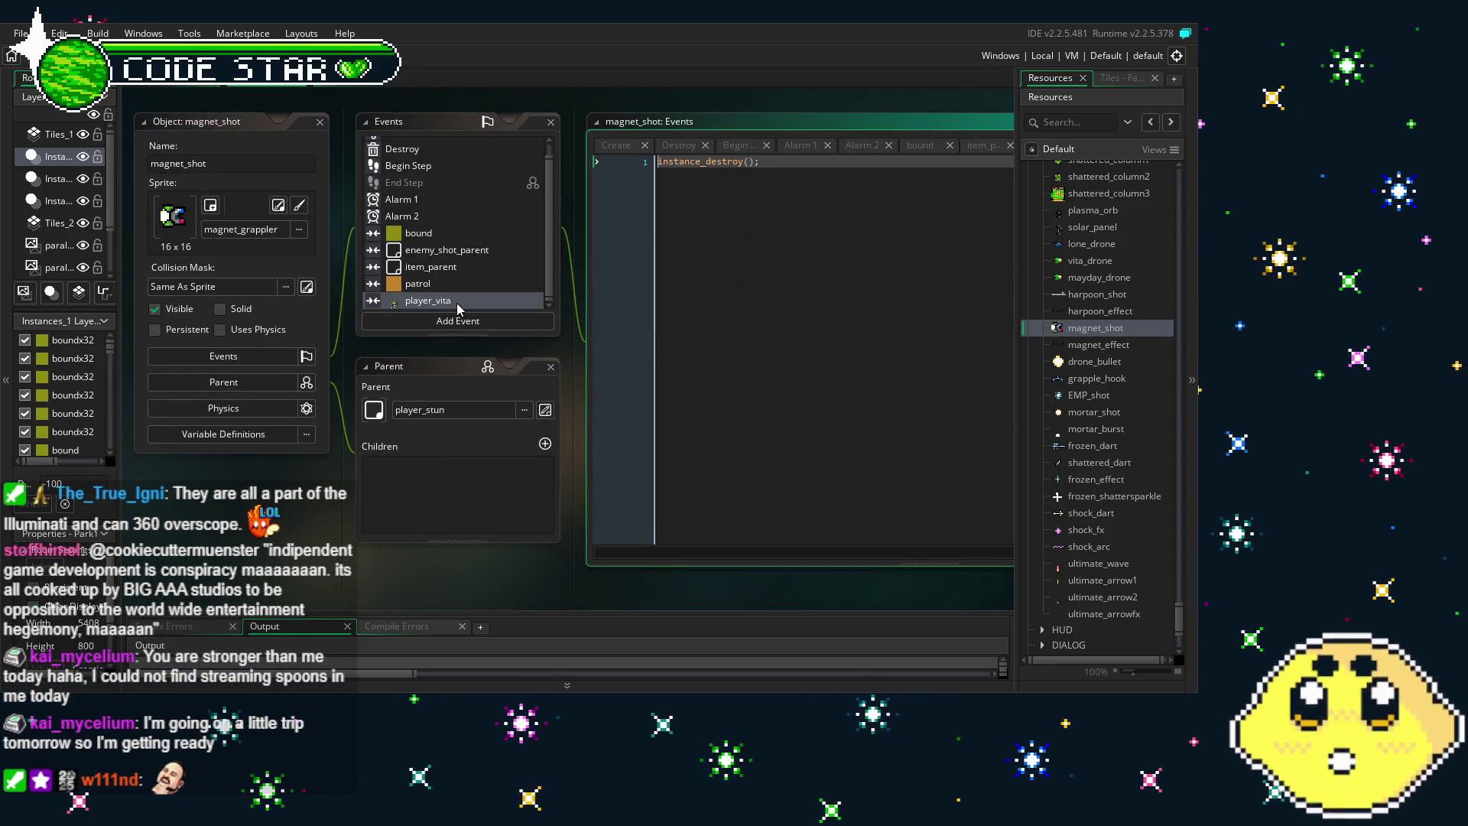
pyautogui.click(460, 303)
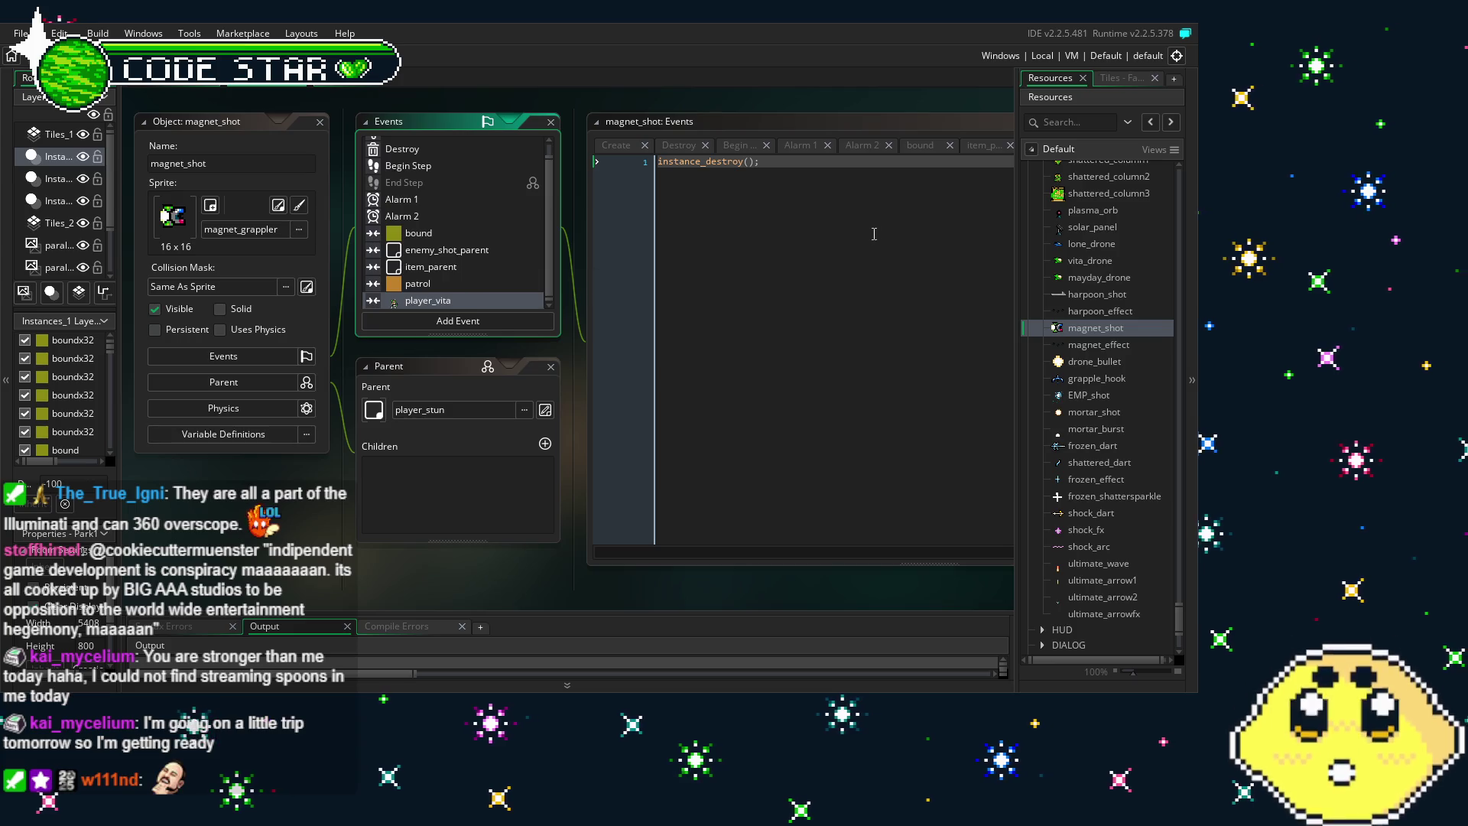
pyautogui.click(610, 233)
pyautogui.click(695, 161)
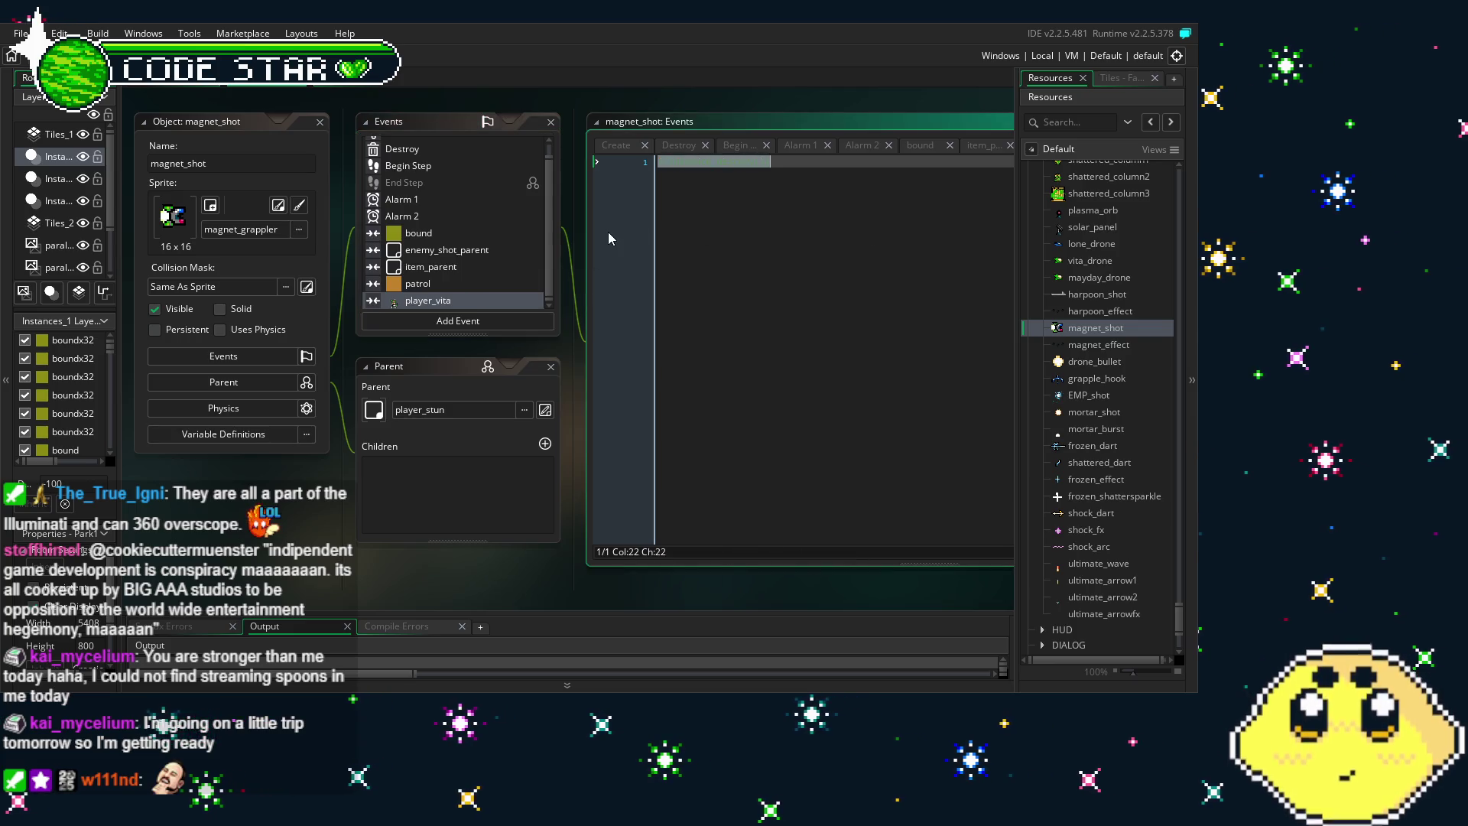
pyautogui.hotkey('ctrl', 'k')
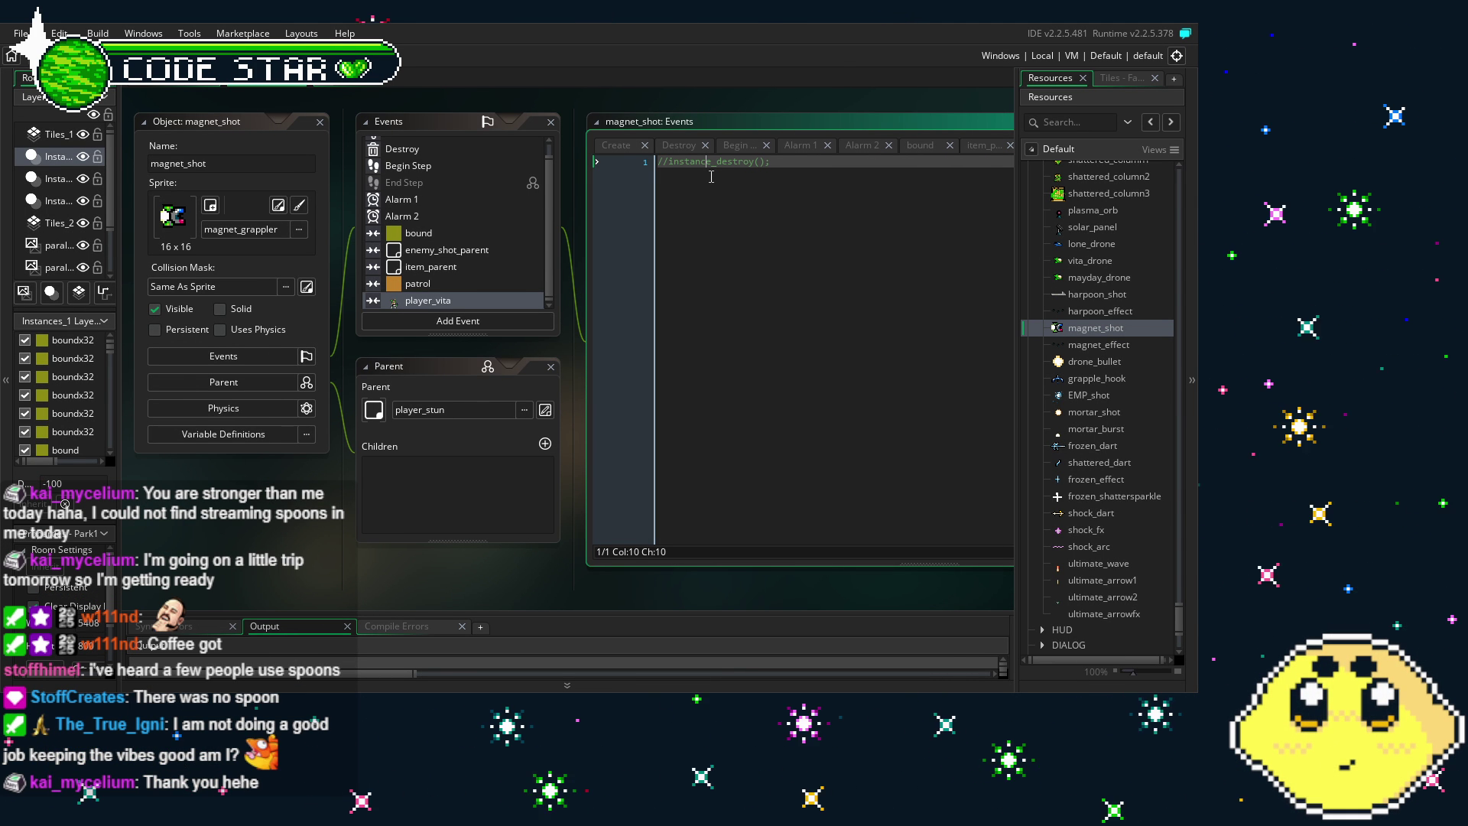
pyautogui.hscroll(-1, 216, 498)
pyautogui.scroll(1, 511, 262)
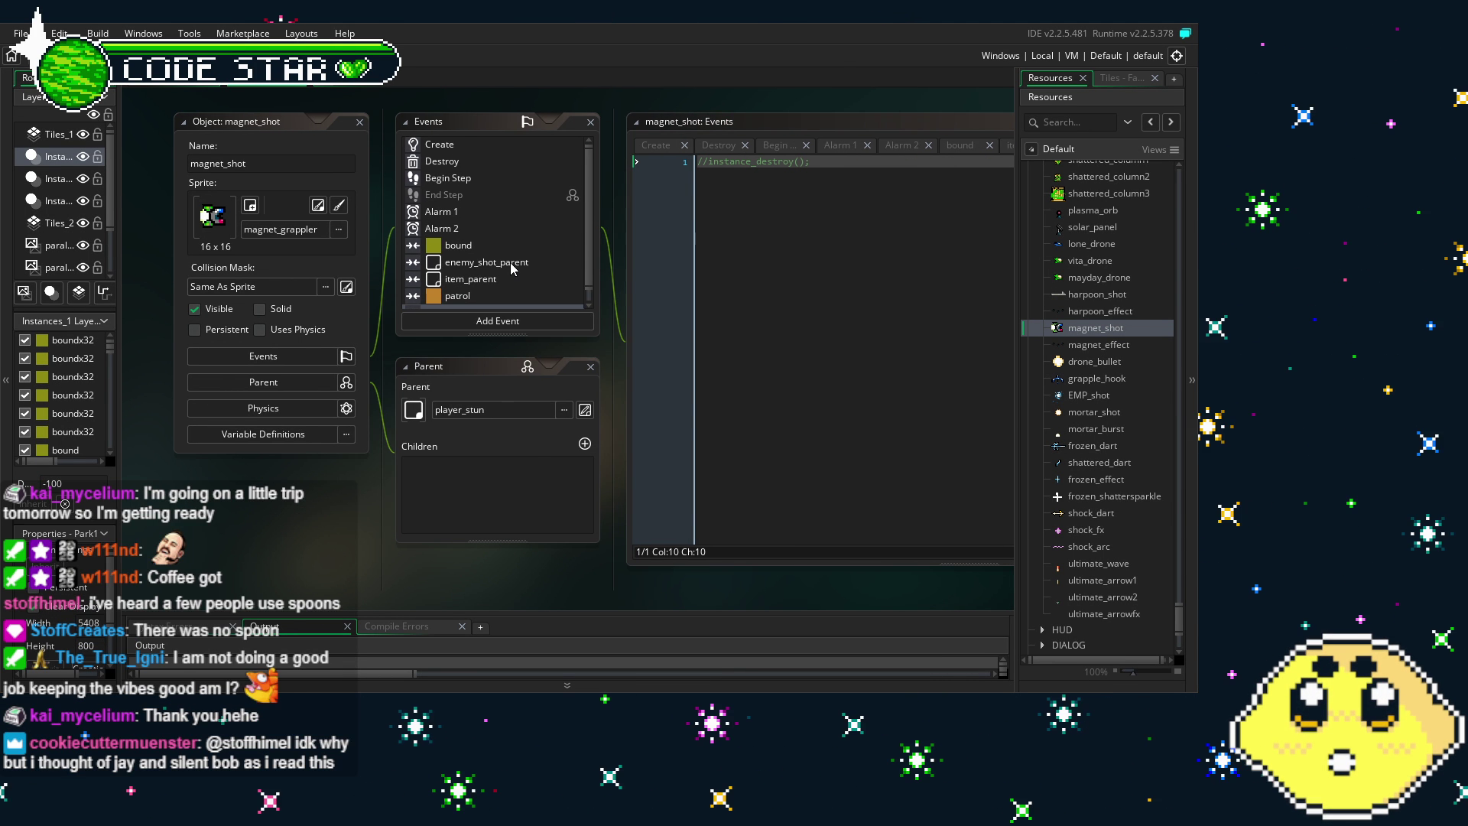
pyautogui.hscroll(1, 310, 568)
pyautogui.moveTo(310, 567); pyautogui.dragTo(298, 561)
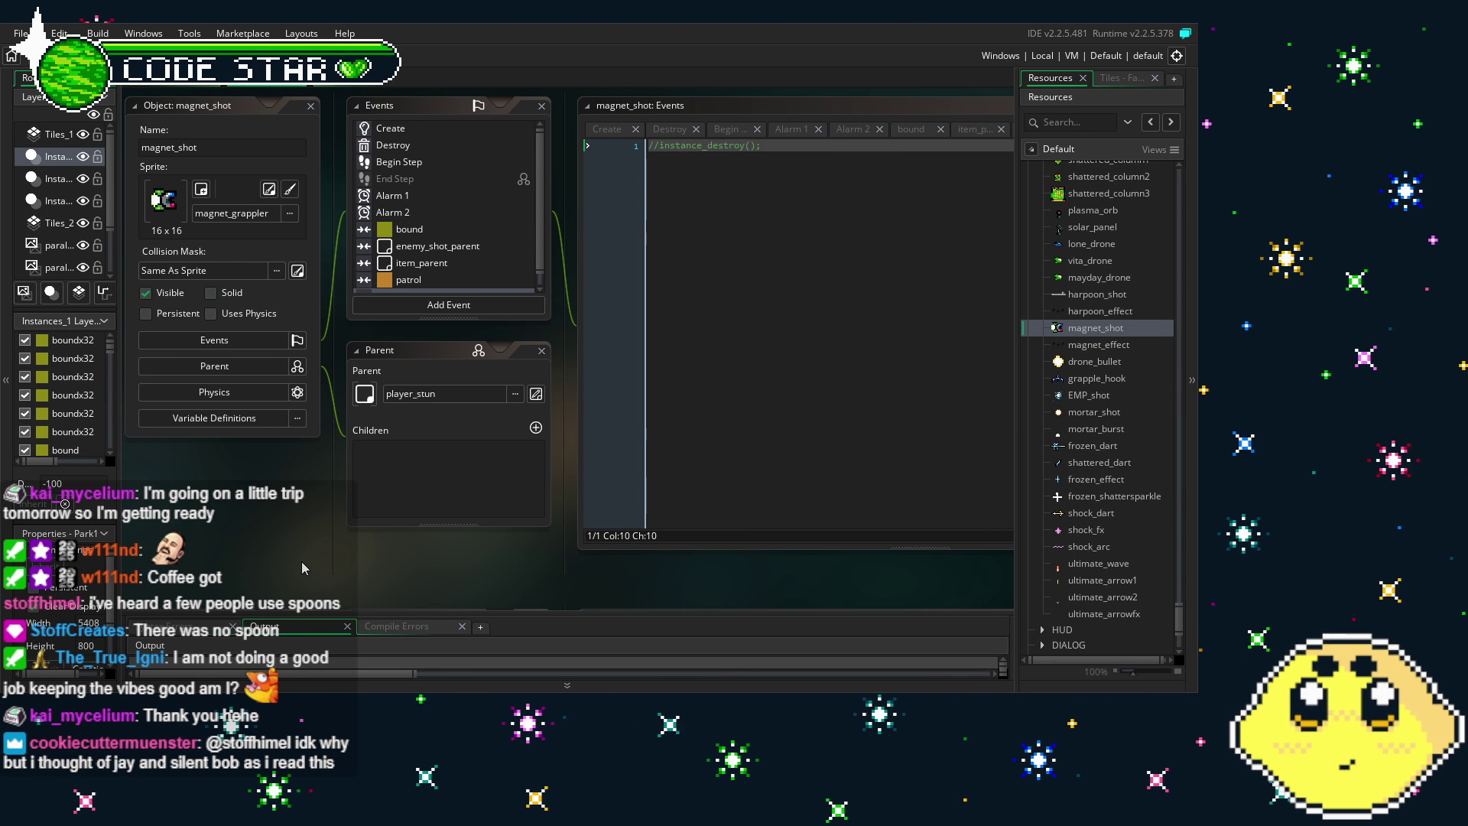
pyautogui.moveTo(301, 561); pyautogui.dragTo(338, 560)
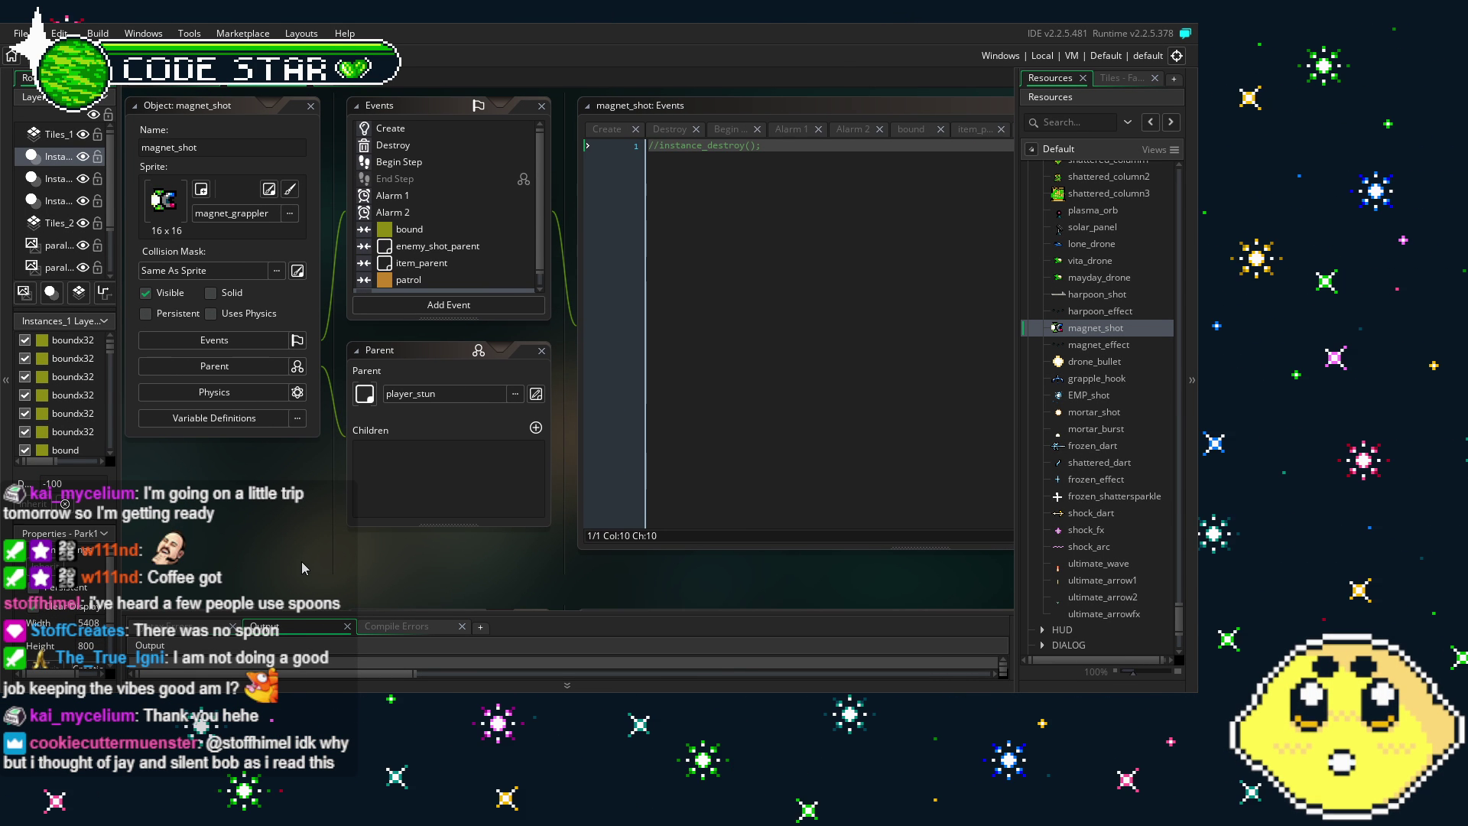
pyautogui.click(484, 302)
pyautogui.click(452, 252)
pyautogui.scroll(1, 451, 252)
pyautogui.moveTo(312, 540)
pyautogui.mouseDown()
pyautogui.moveTo(250, 543)
pyautogui.moveTo(268, 548)
pyautogui.mouseUp()
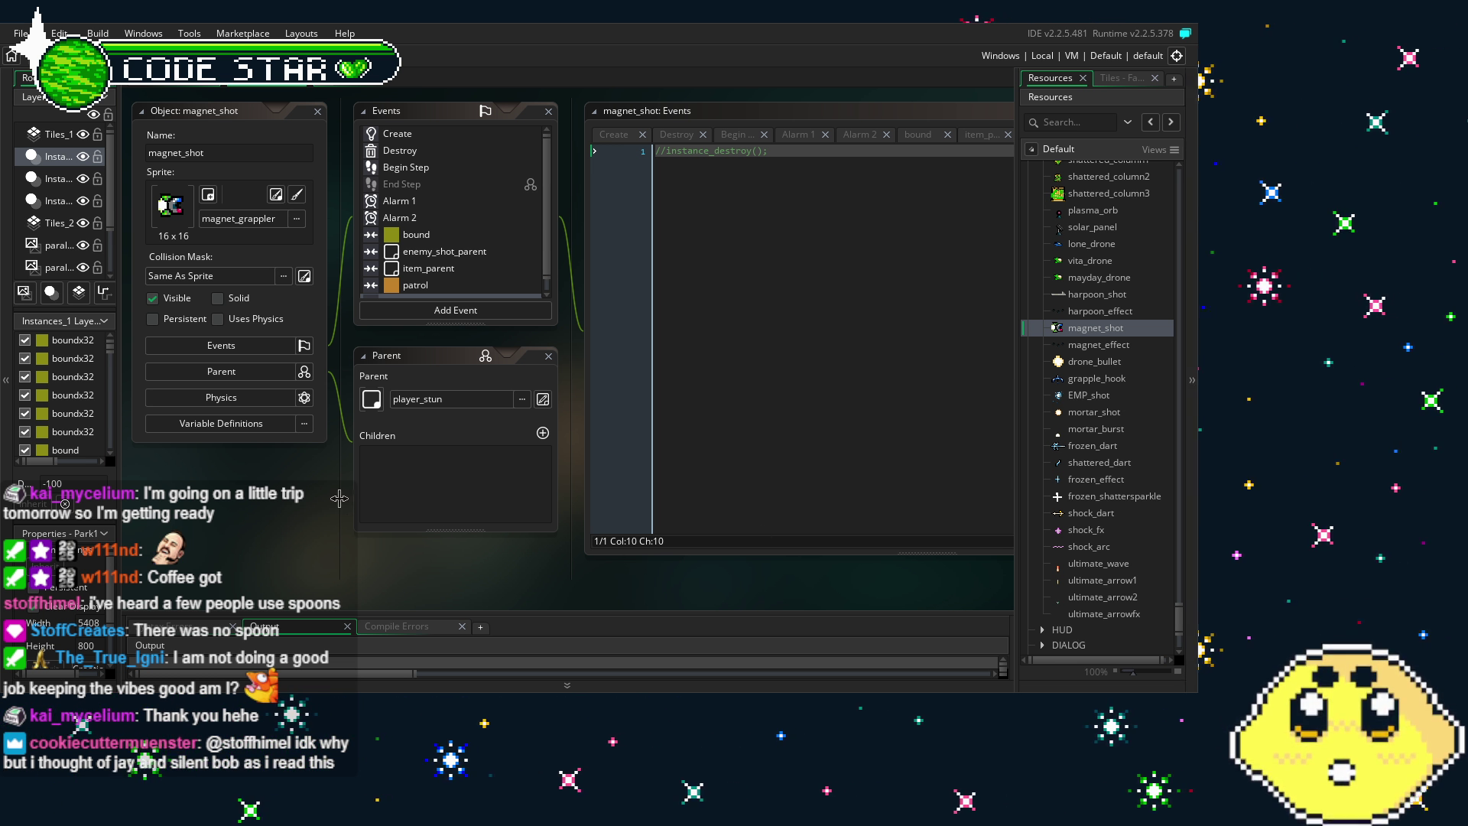
# Review magnet_shot's Create, Destroy, Begin Step and bound collision event code
pyautogui.hscroll(1, 296, 504)
pyautogui.click(399, 306)
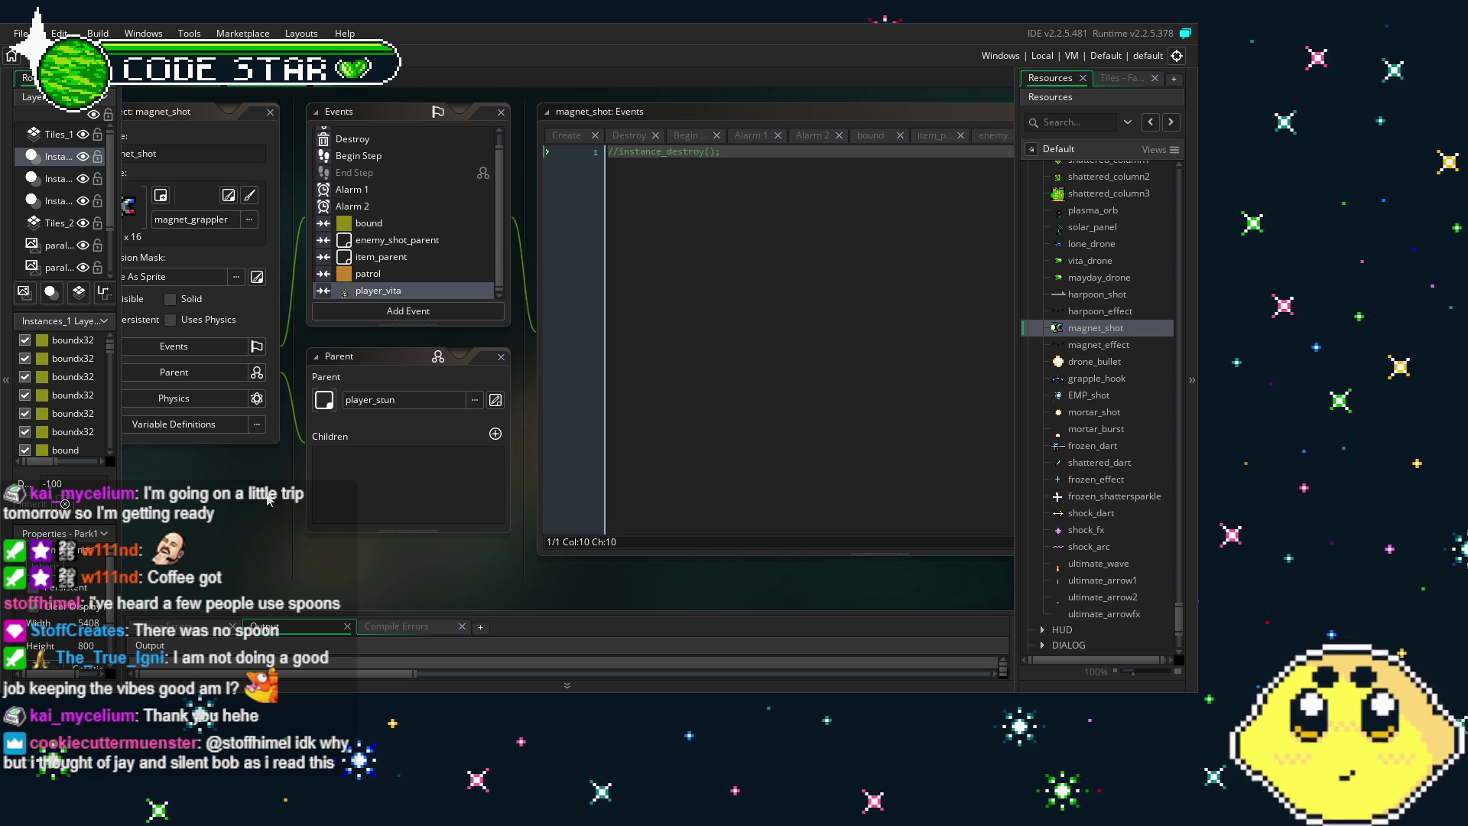
pyautogui.hscroll(-1, 277, 502)
pyautogui.scroll(1, 416, 275)
pyautogui.click(396, 137)
pyautogui.click(396, 154)
pyautogui.click(410, 169)
pyautogui.click(409, 237)
# Confirm the commented-out player_vita collision code, then build and run the game with F5
pyautogui.scroll(-1, 413, 239)
pyautogui.click(394, 293)
pyautogui.press('F5')
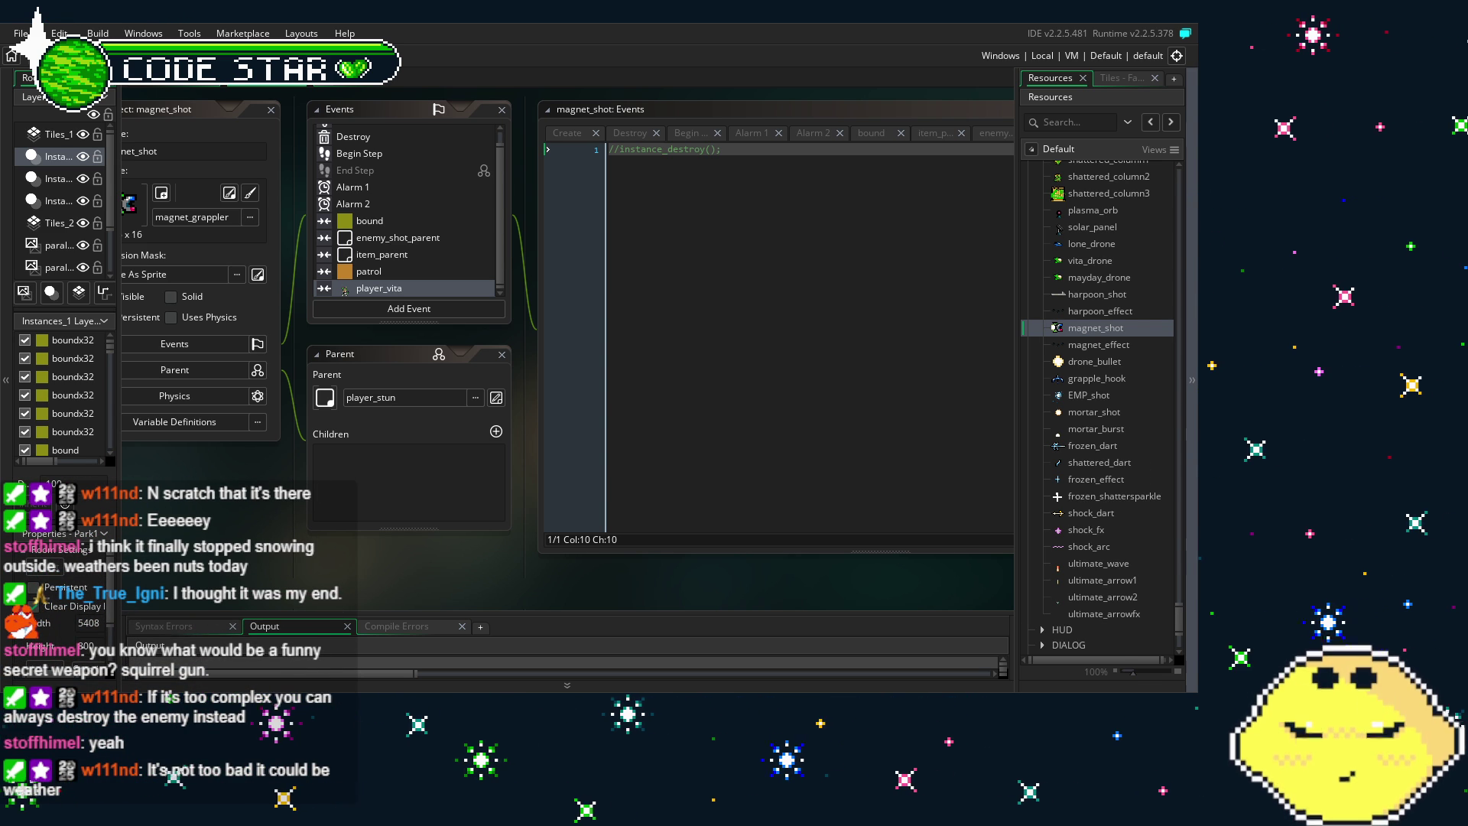
pyautogui.scroll(6, 1101, 405)
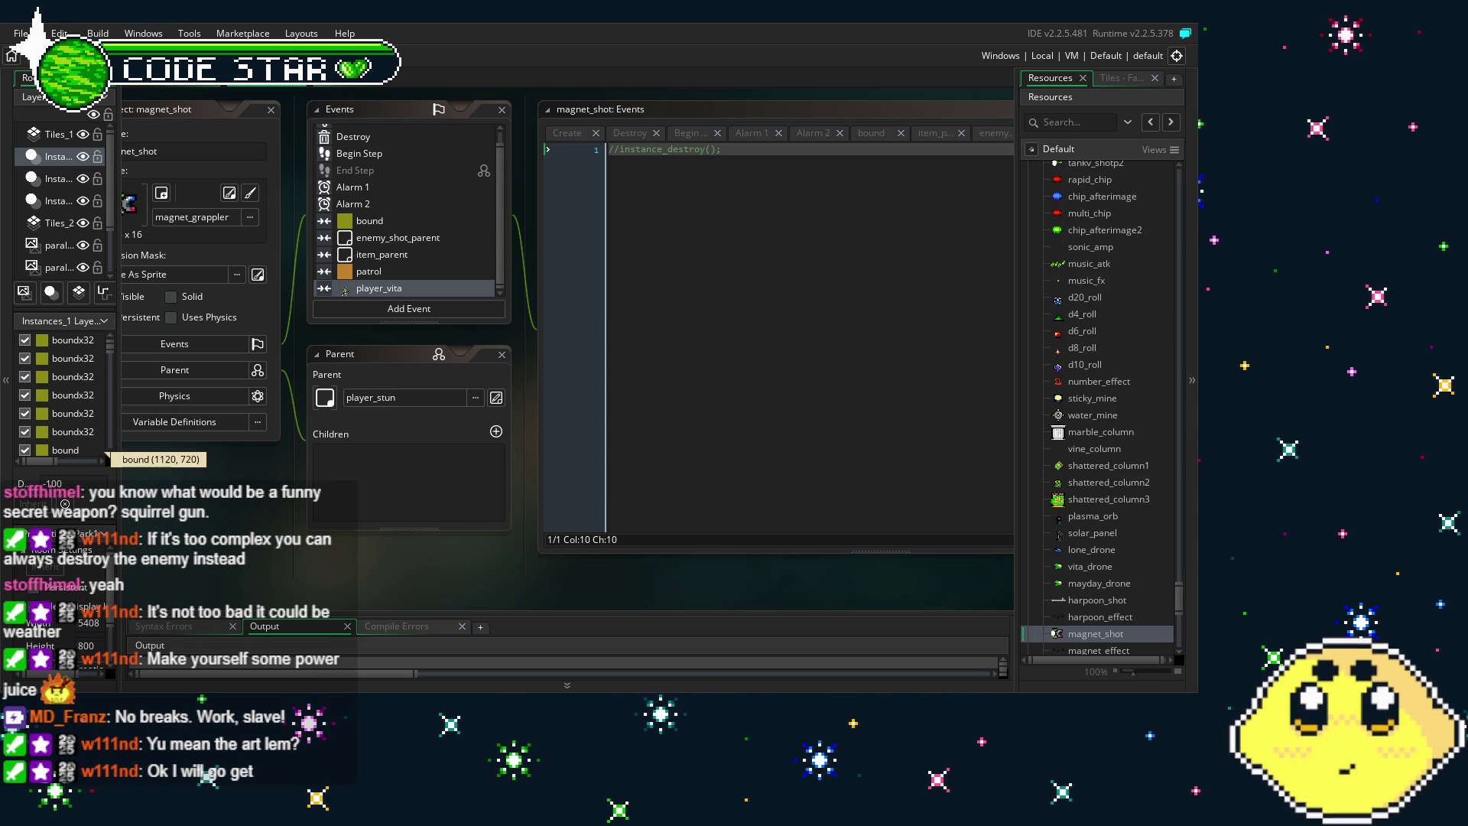
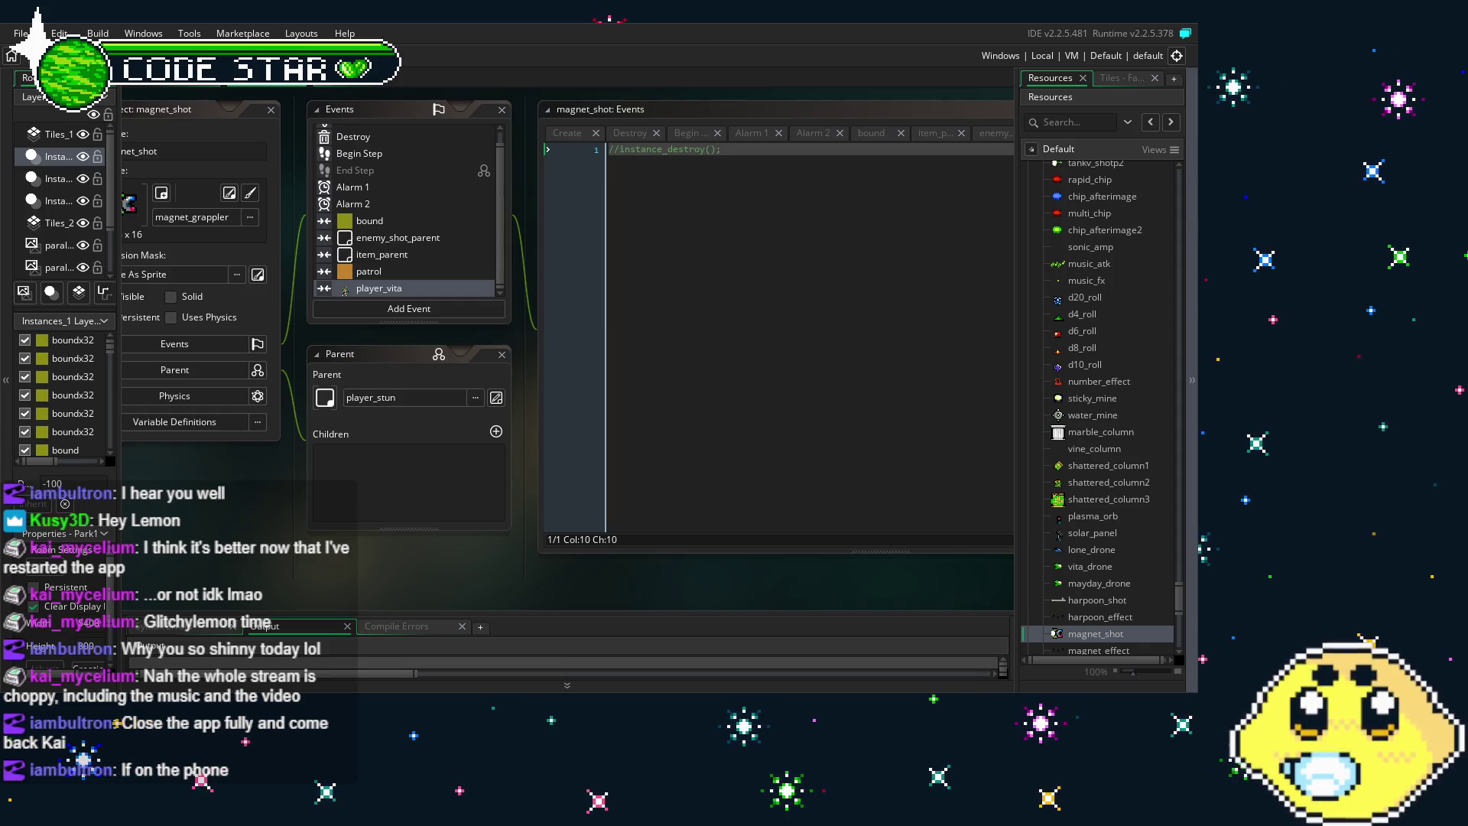
# Read magnet_shot's Create, Destroy and Alarm 2 event code
pyautogui.moveTo(213, 495); pyautogui.dragTo(266, 508)
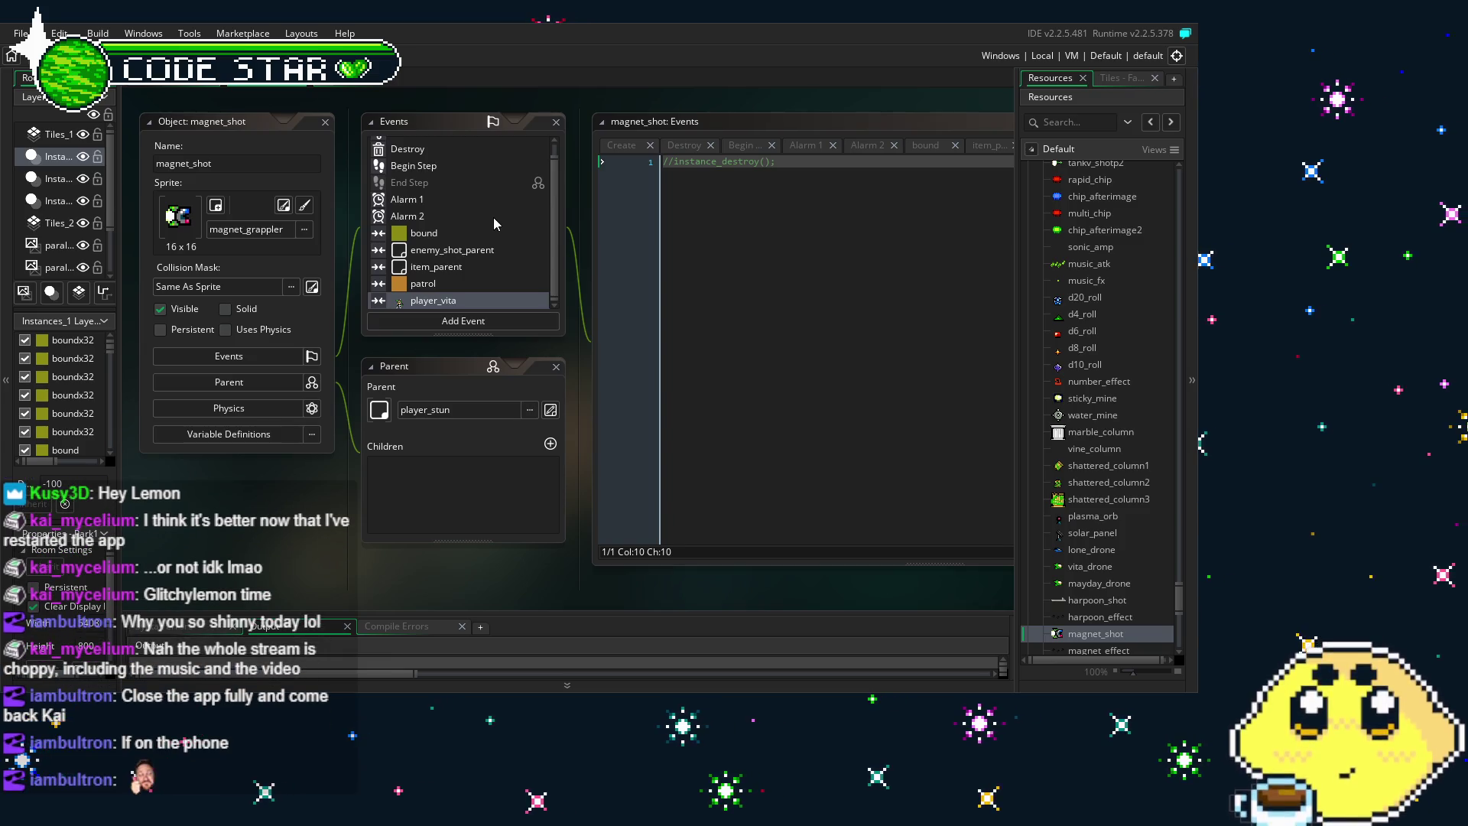
pyautogui.scroll(1, 493, 217)
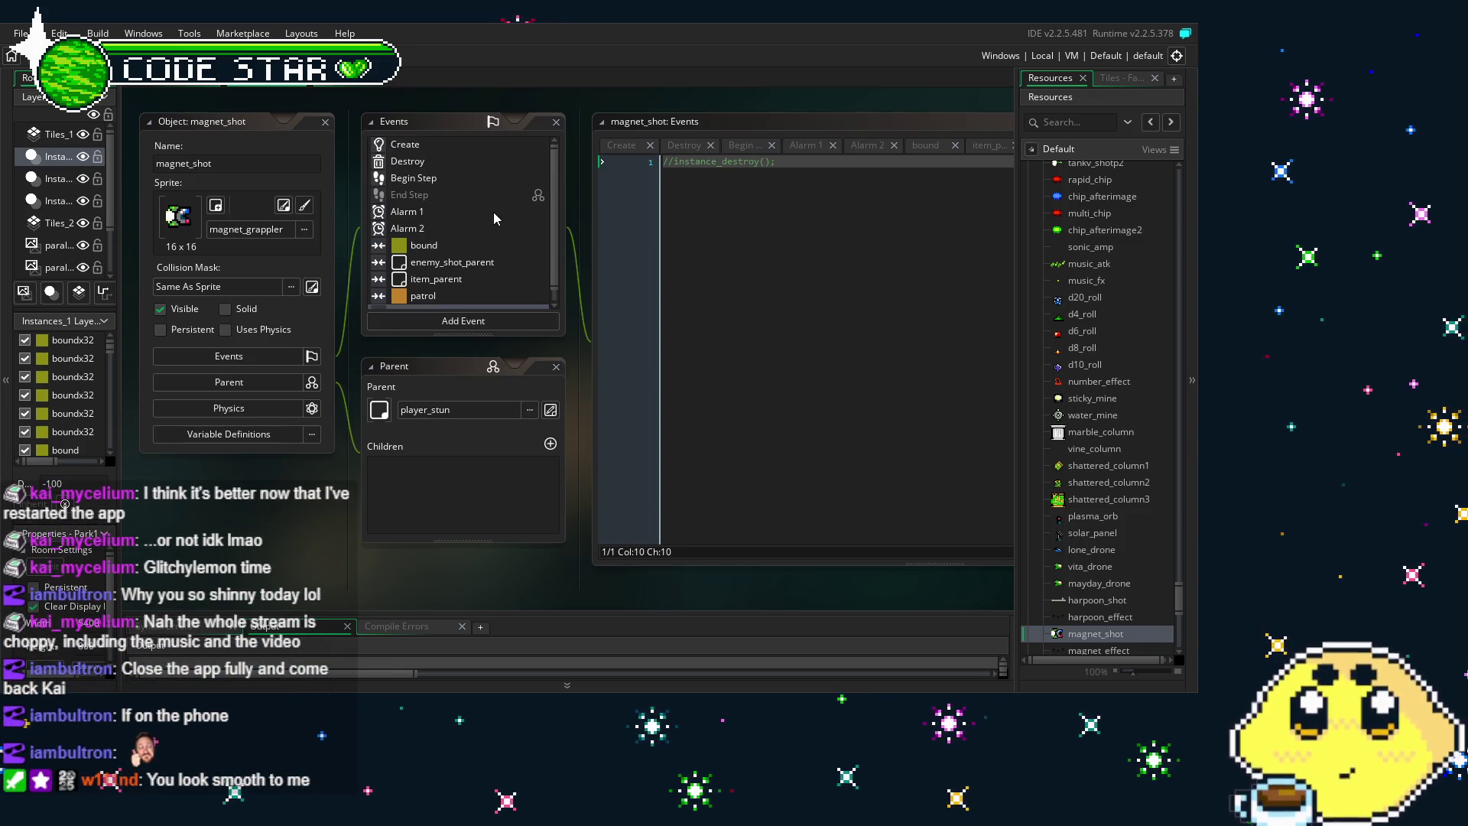
pyautogui.click(407, 150)
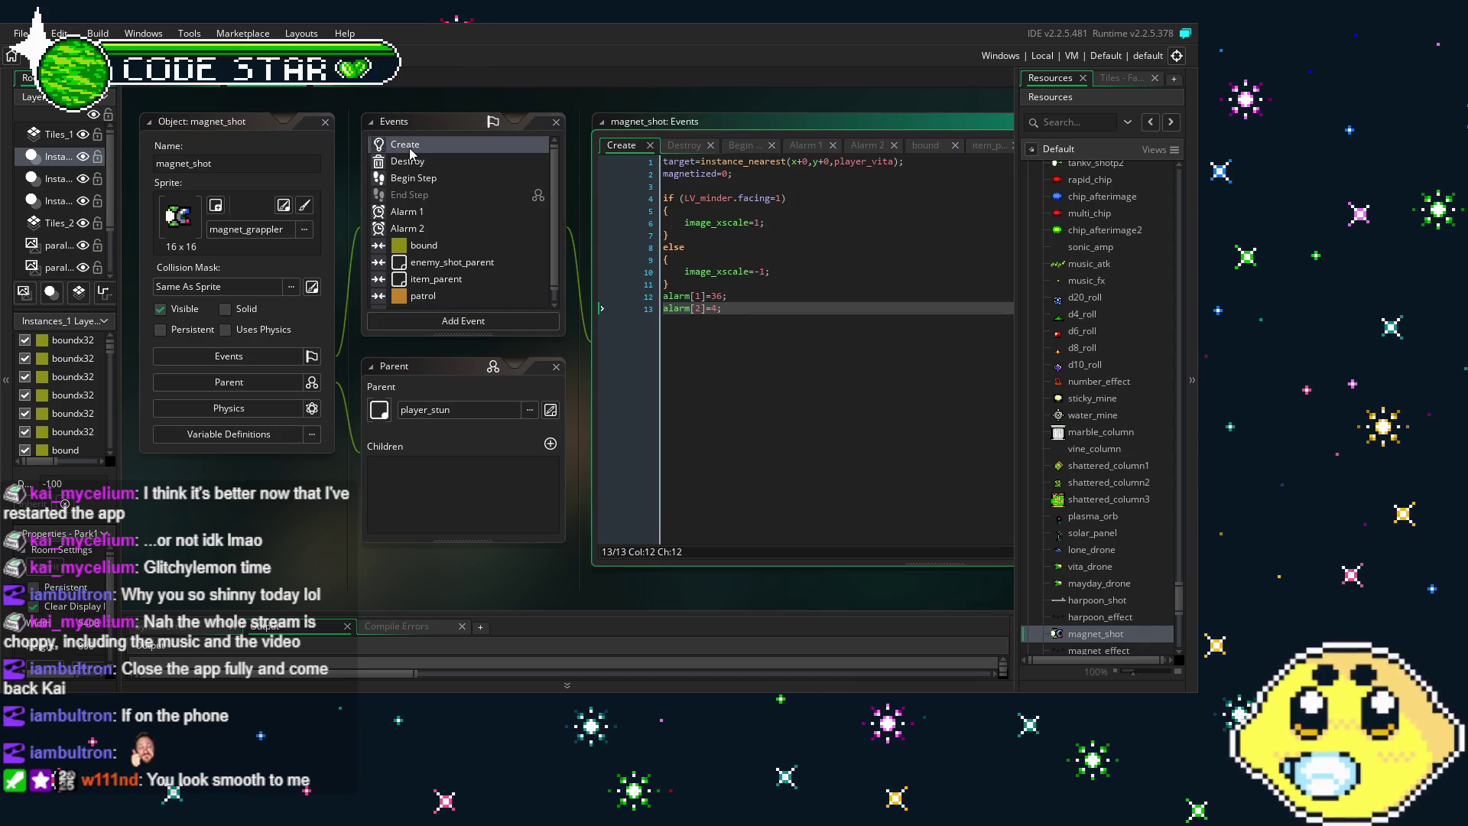
pyautogui.click(410, 161)
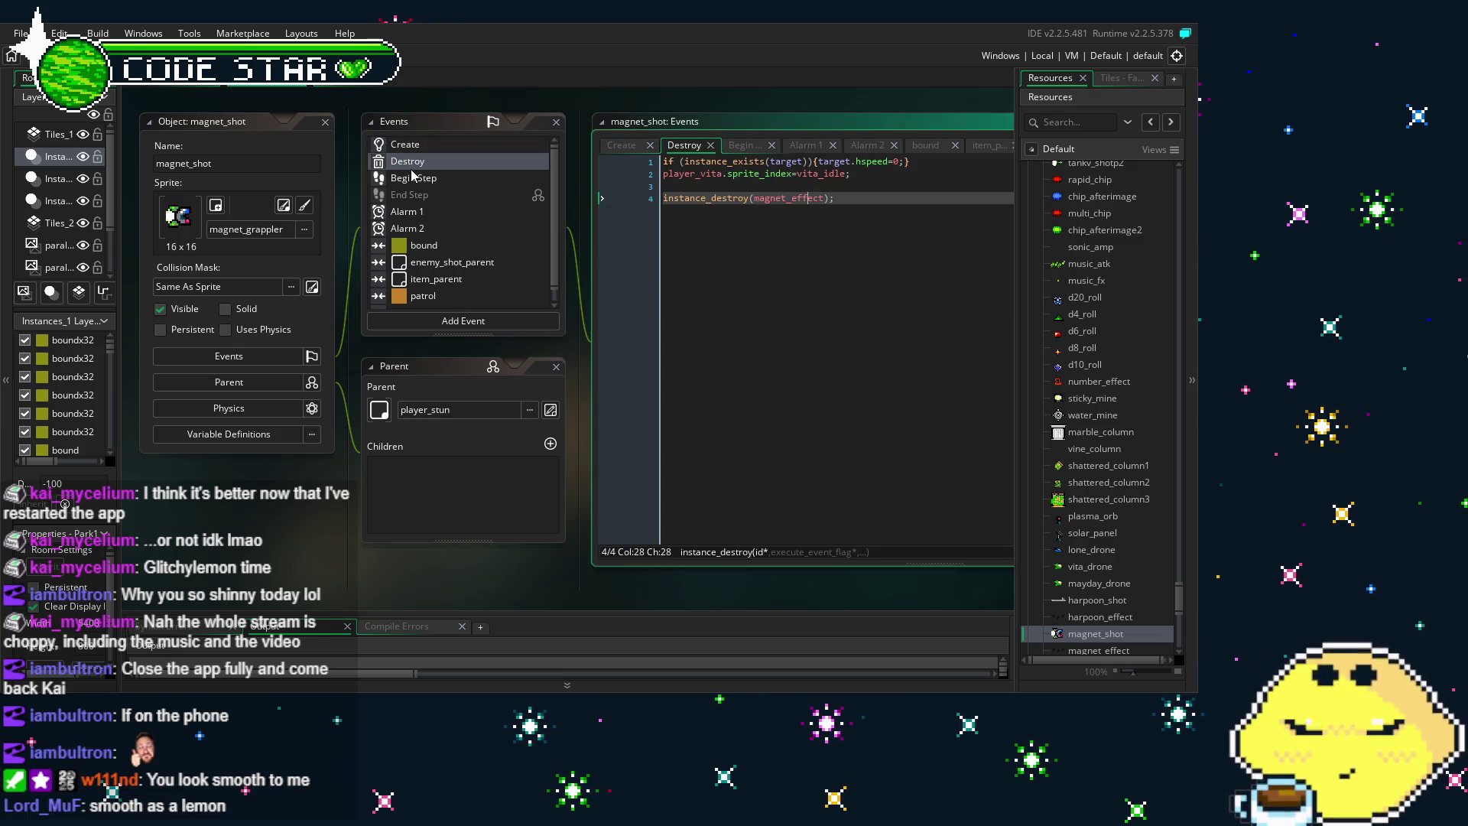
pyautogui.click(441, 225)
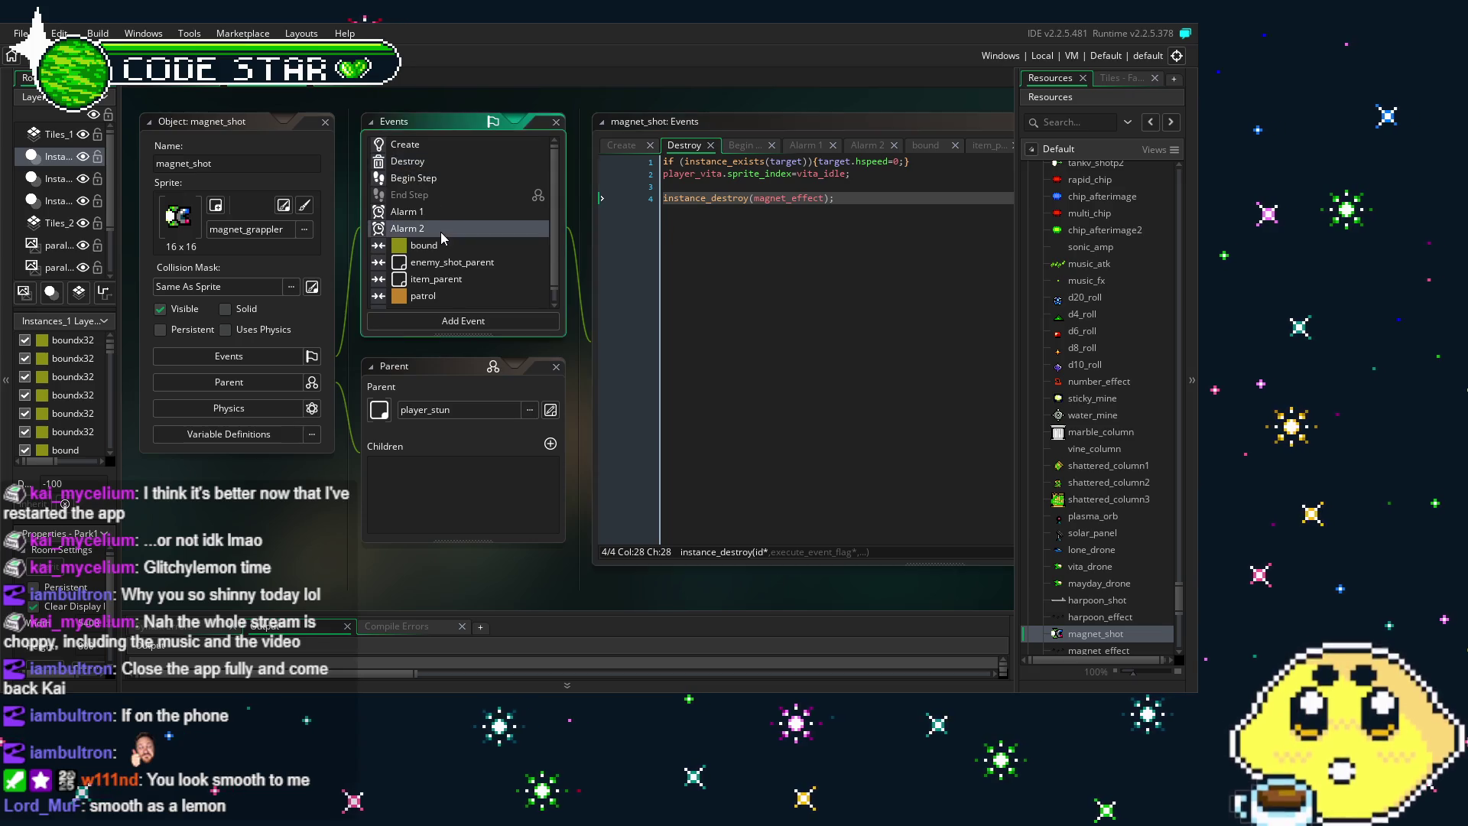
# Check the enemy_shot_parent, item_parent, player_vita and patrol collisions, ending on item_parent
pyautogui.scroll(-1, 441, 260)
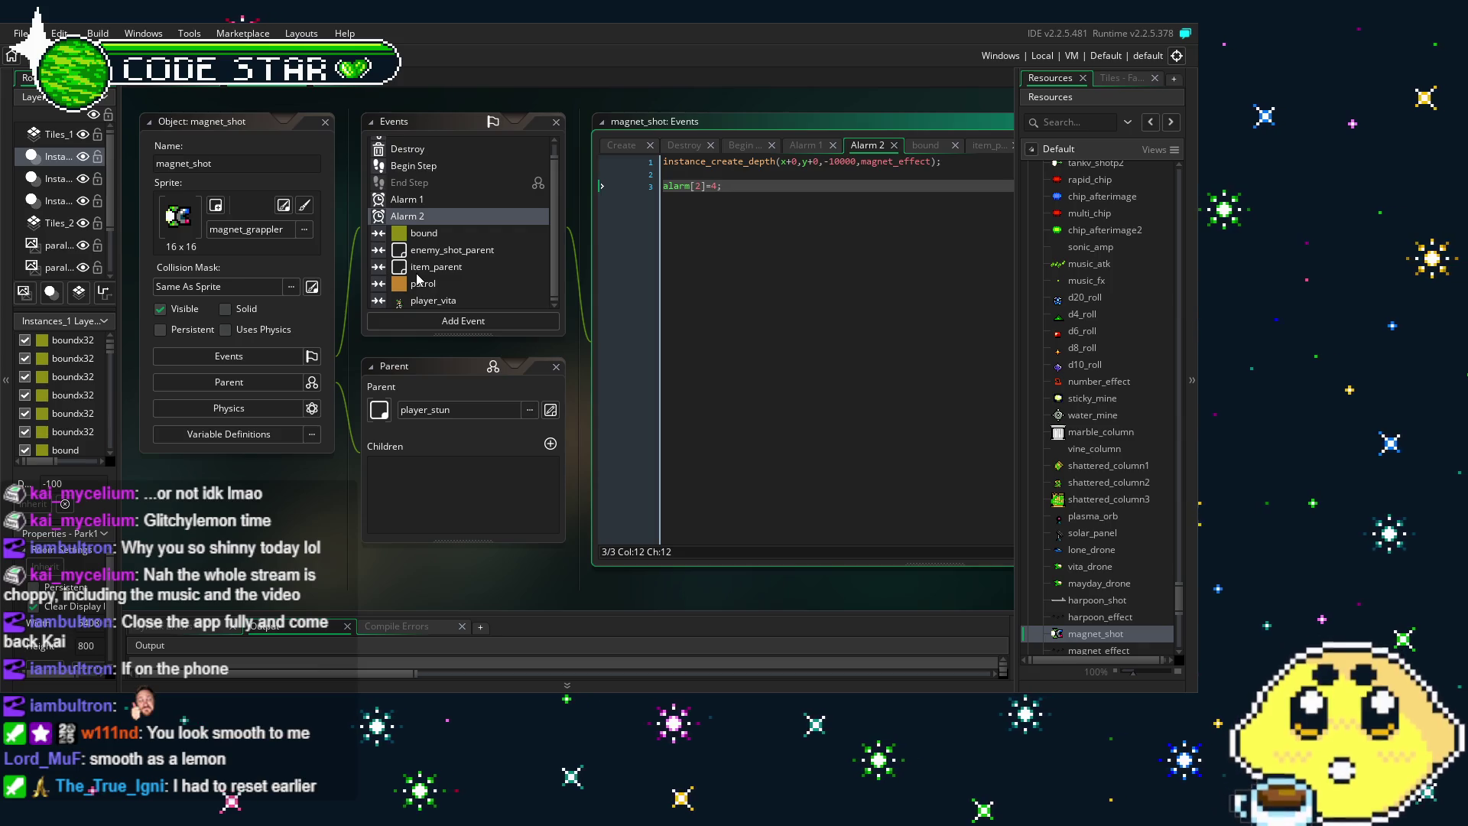
pyautogui.click(452, 252)
pyautogui.click(459, 266)
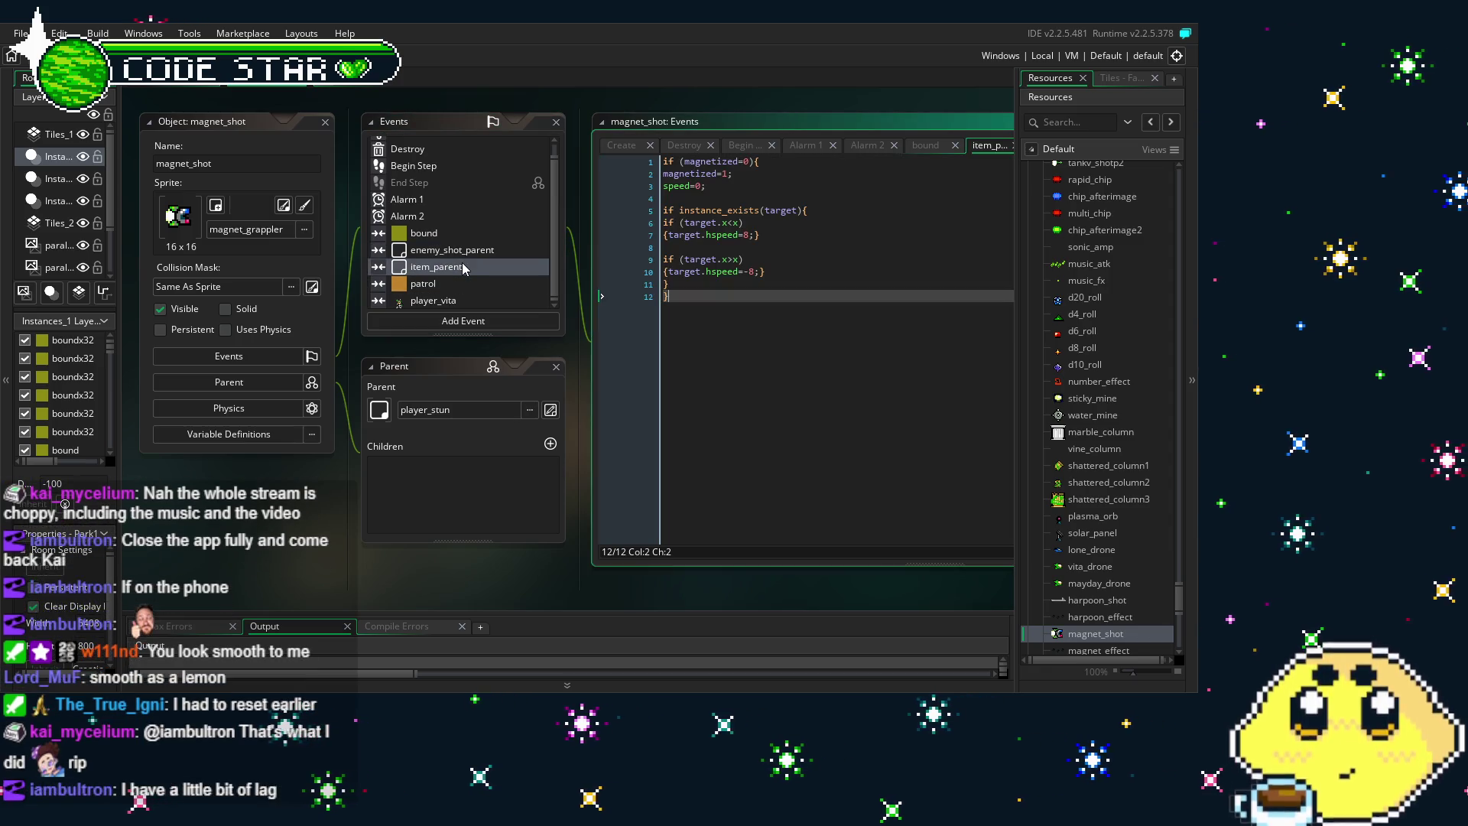
pyautogui.click(459, 300)
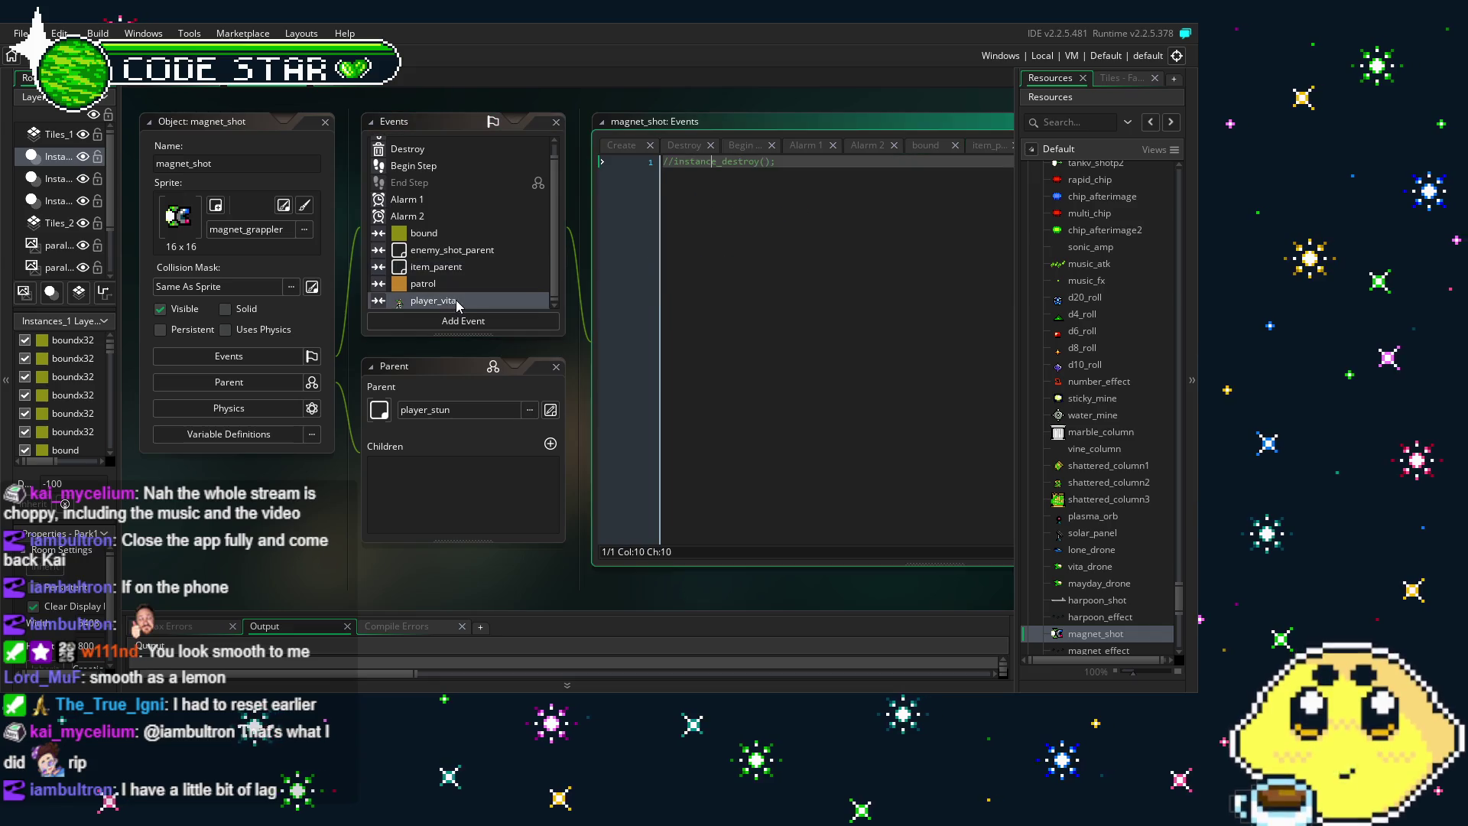
pyautogui.click(460, 284)
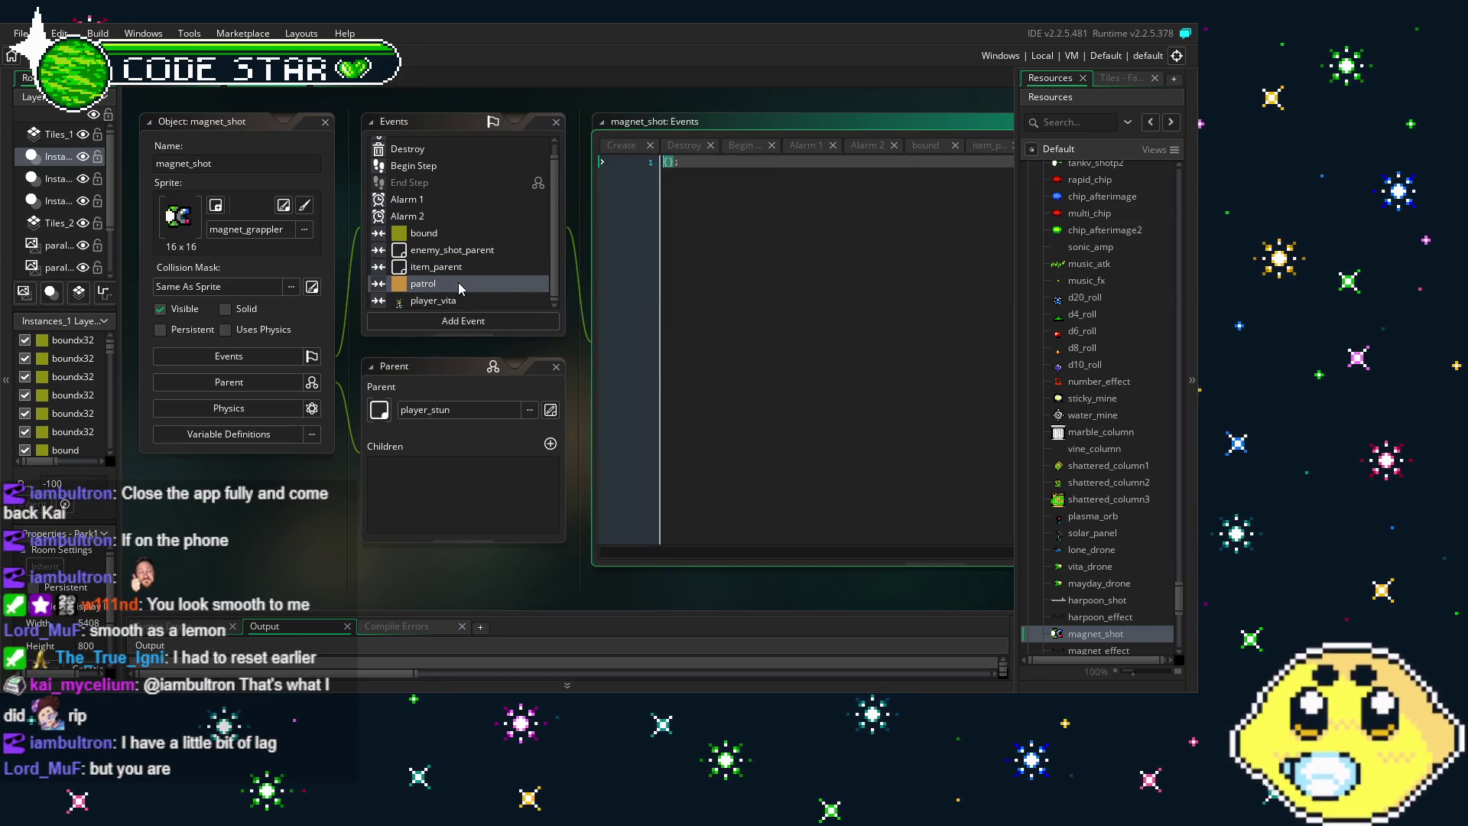
pyautogui.click(459, 267)
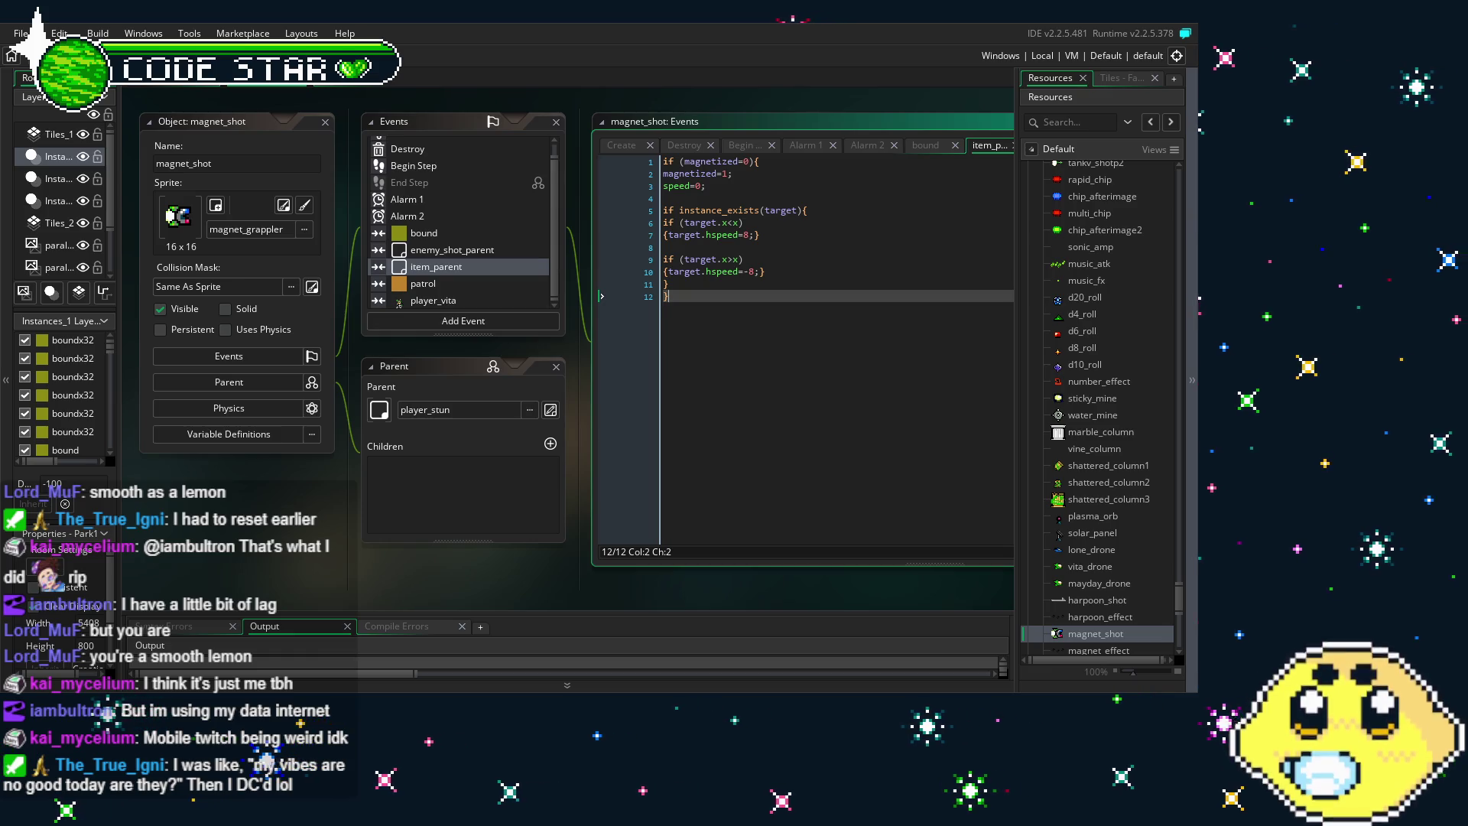
# Select magnet_shot's empty enemy_shot_parent collision event and request its deletion
pyautogui.hscroll(3, 398, 584)
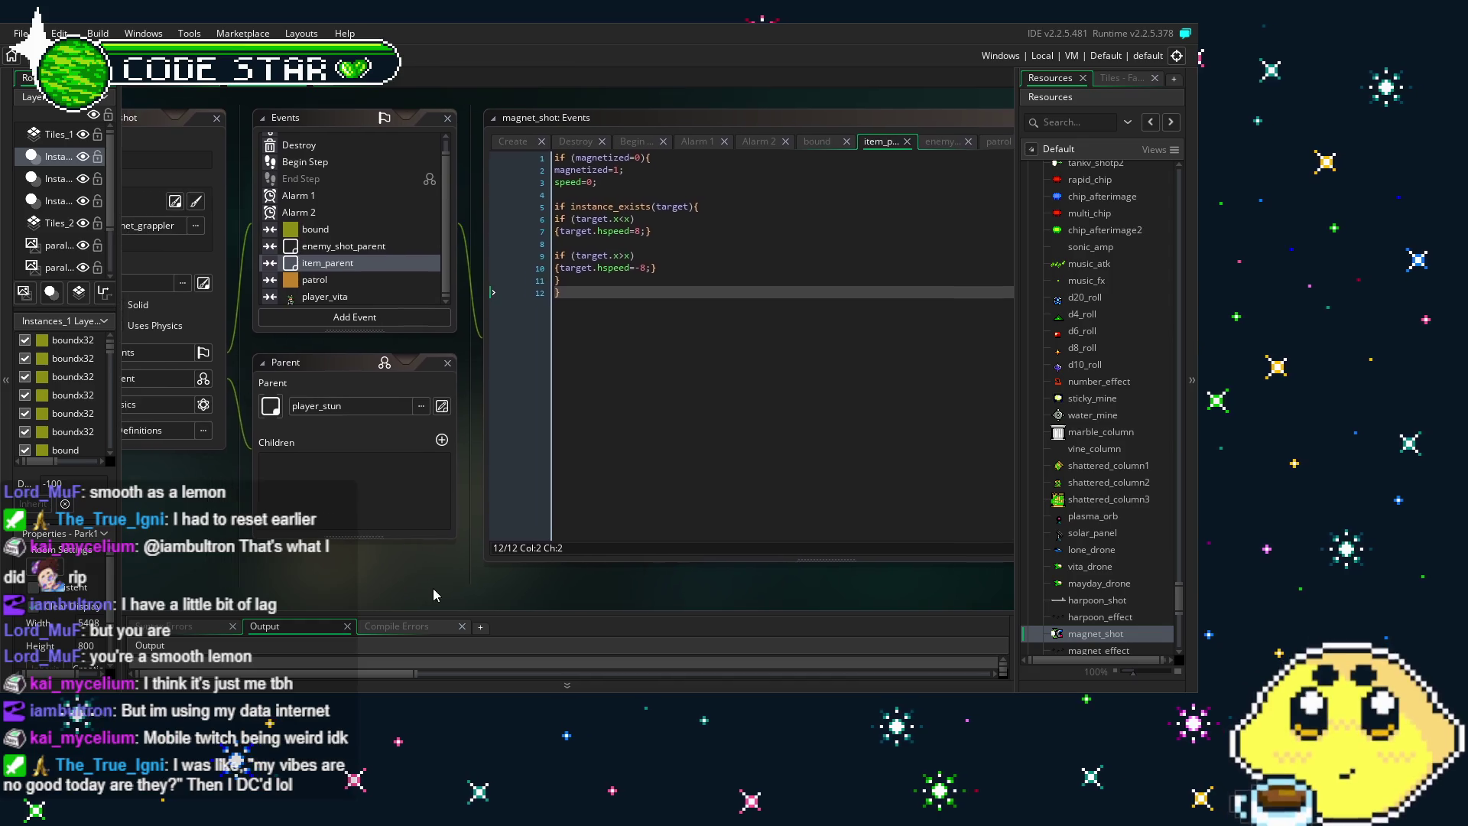
pyautogui.hscroll(-5, 433, 594)
pyautogui.hscroll(3, 608, 581)
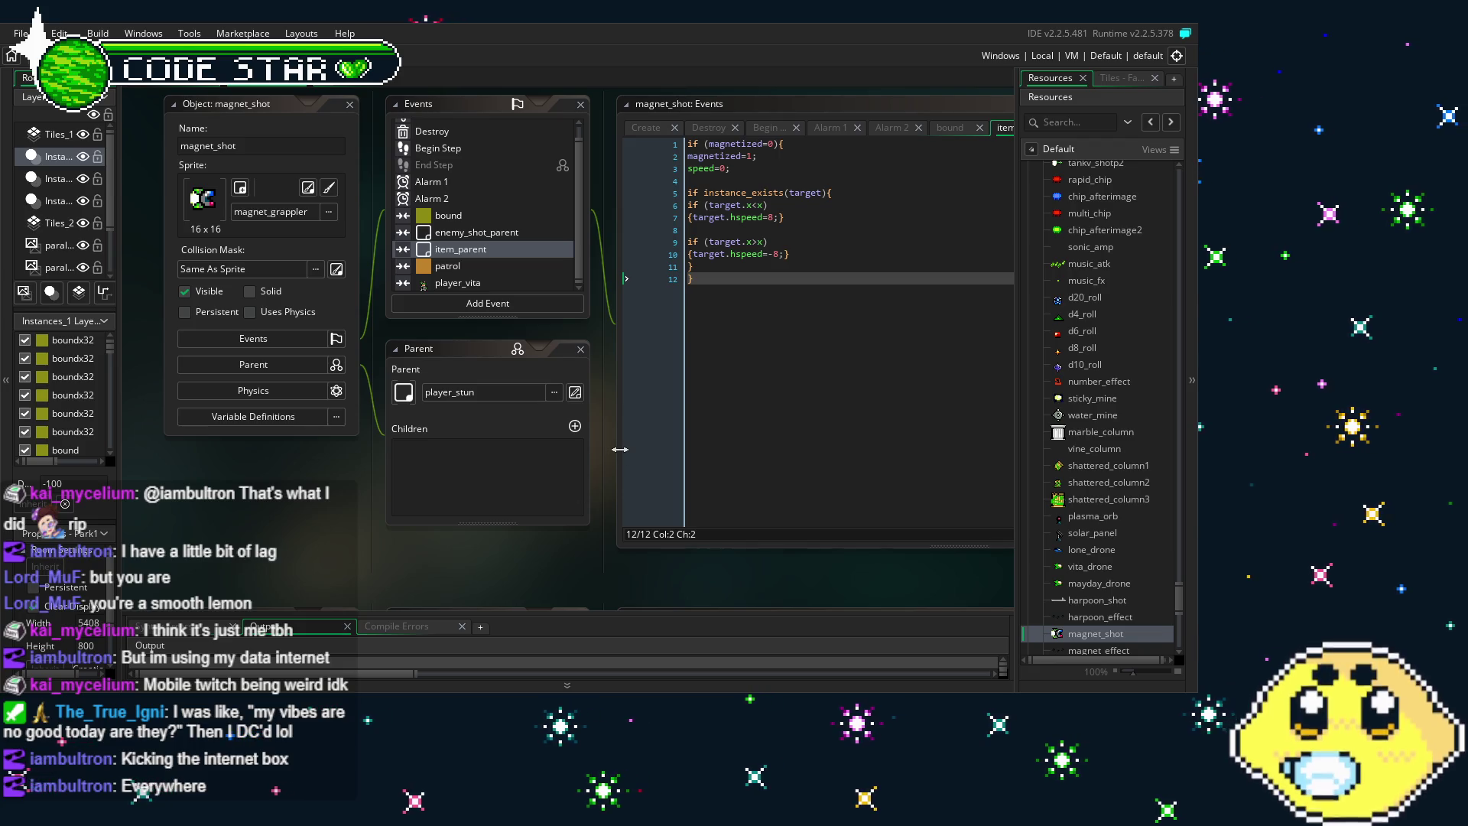
pyautogui.moveTo(424, 290); pyautogui.dragTo(398, 312)
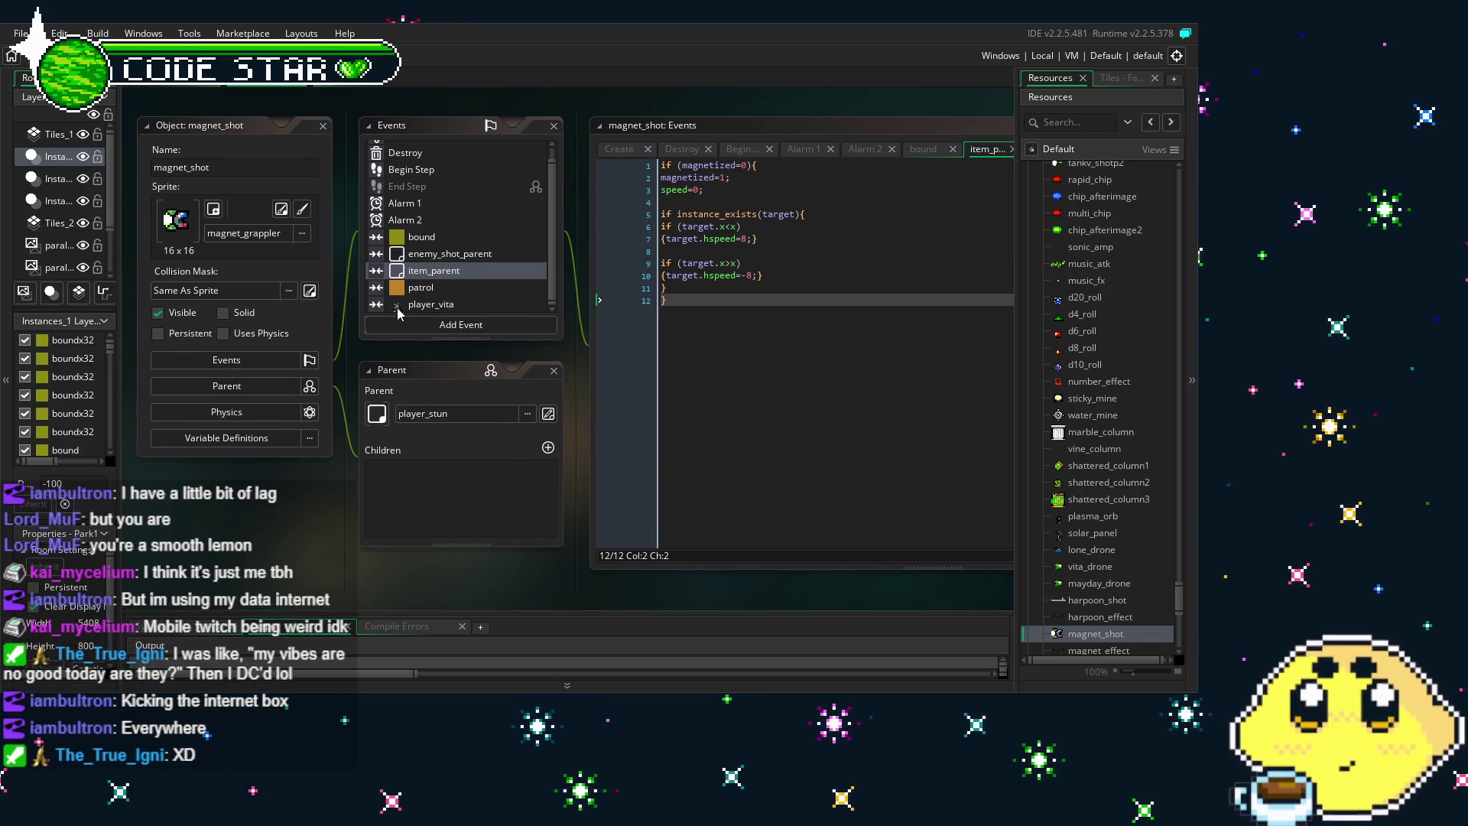
pyautogui.click(437, 255)
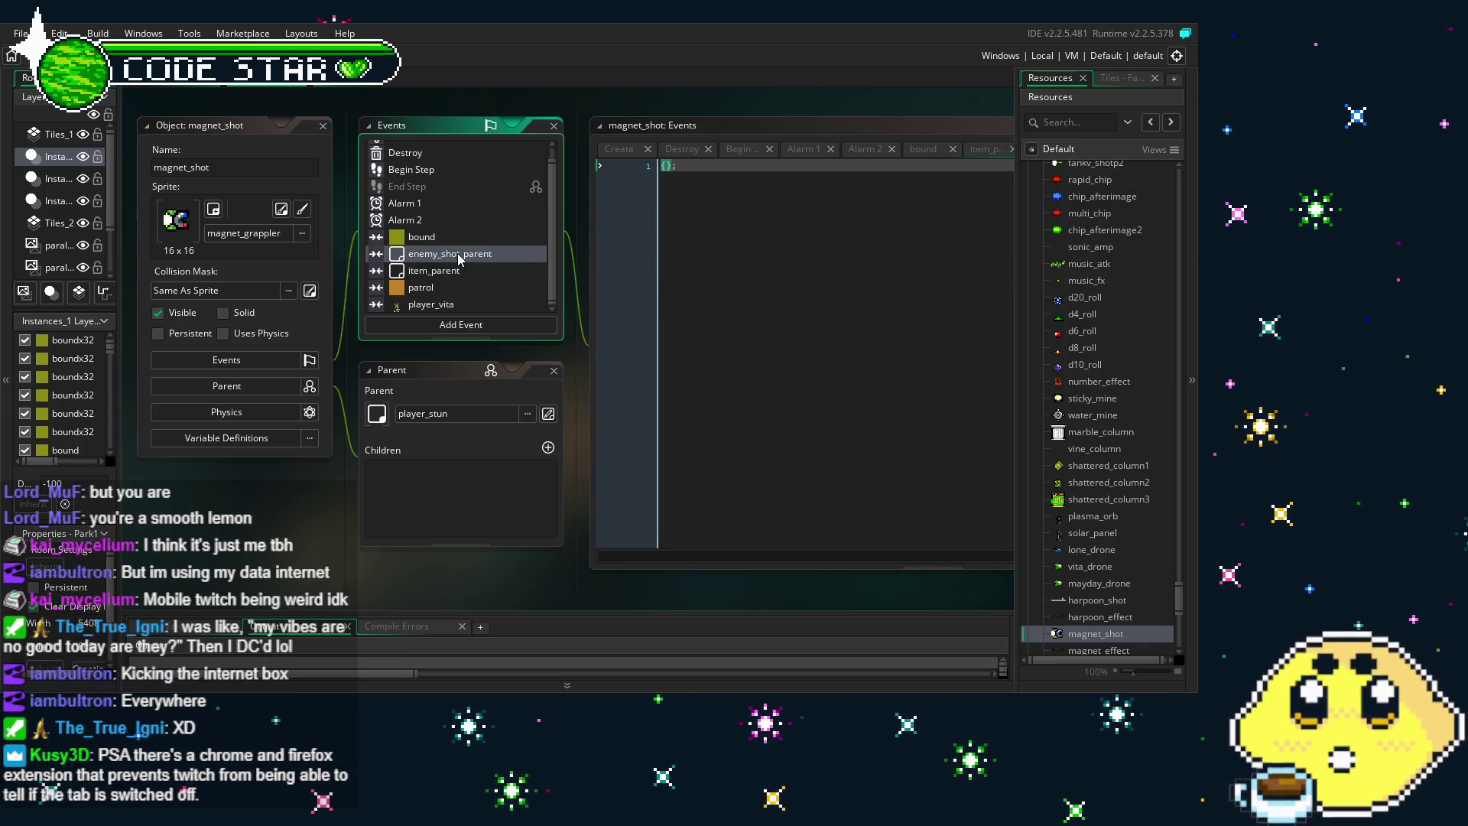
pyautogui.press('Delete')
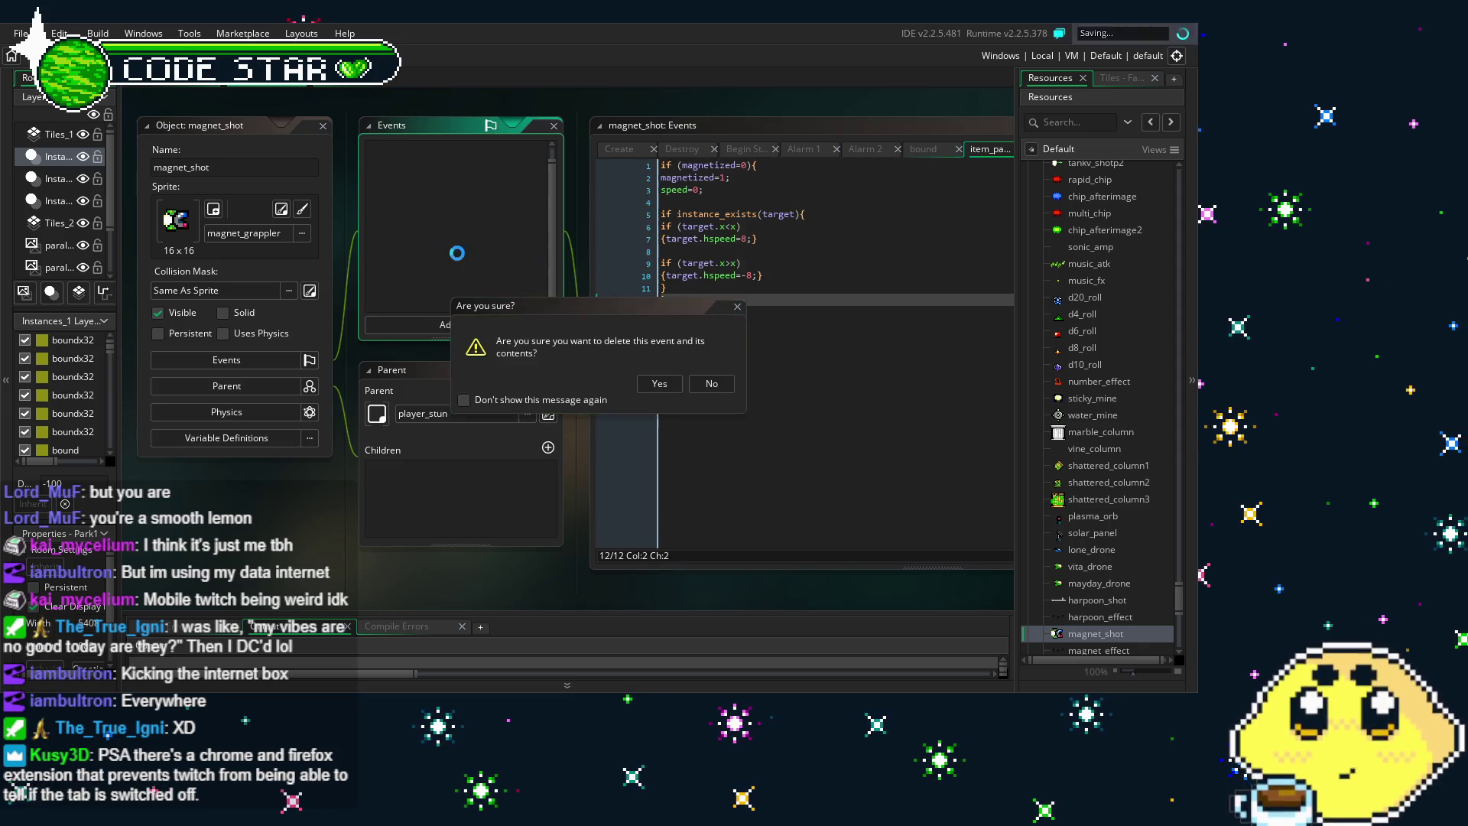
# Confirm deleting the enemy_shot_parent collision and browse the Player folder for a parent object
pyautogui.press('Return')
pyautogui.click(528, 413)
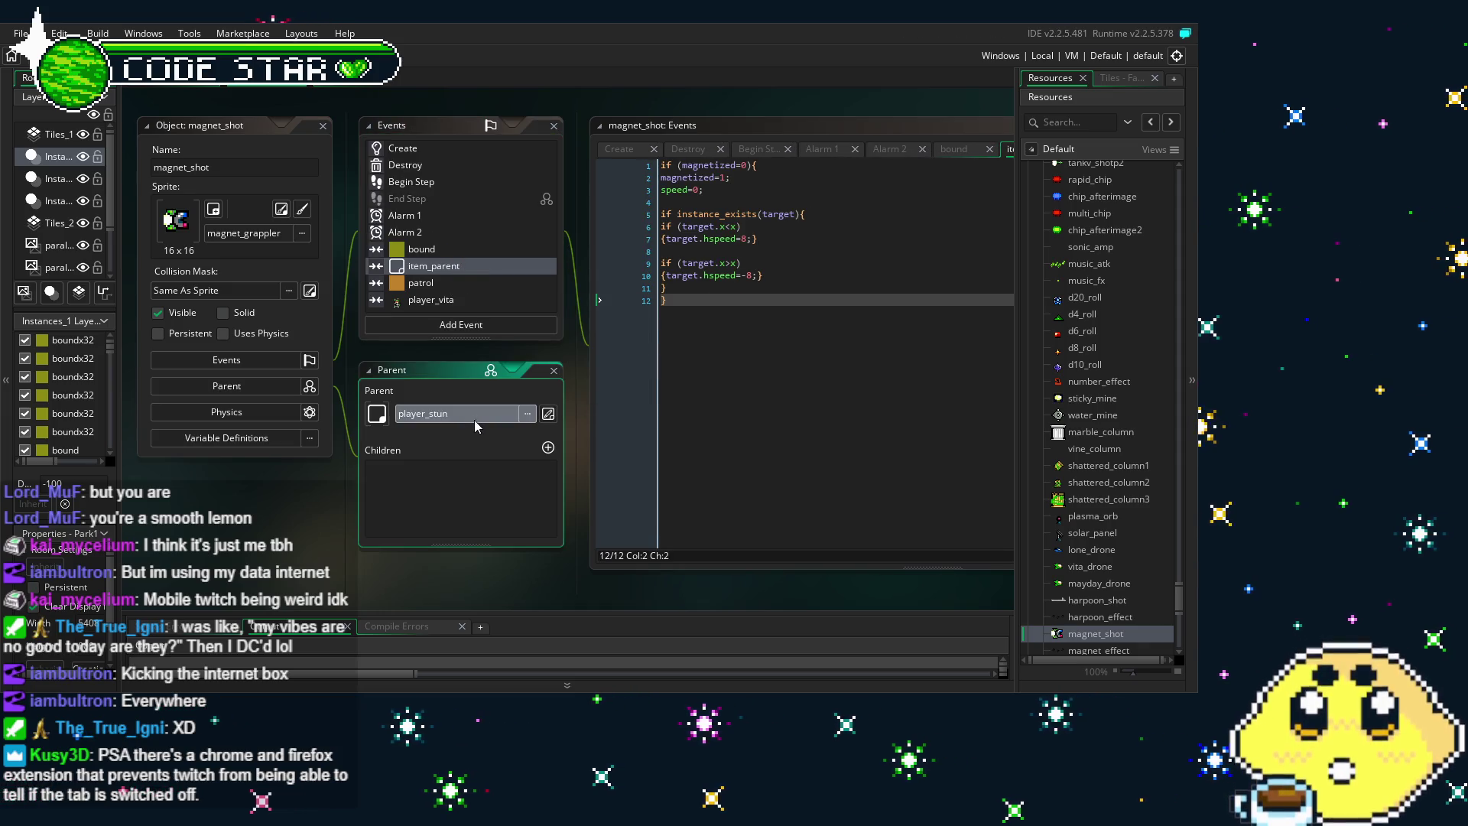
pyautogui.scroll(-2, 672, 550)
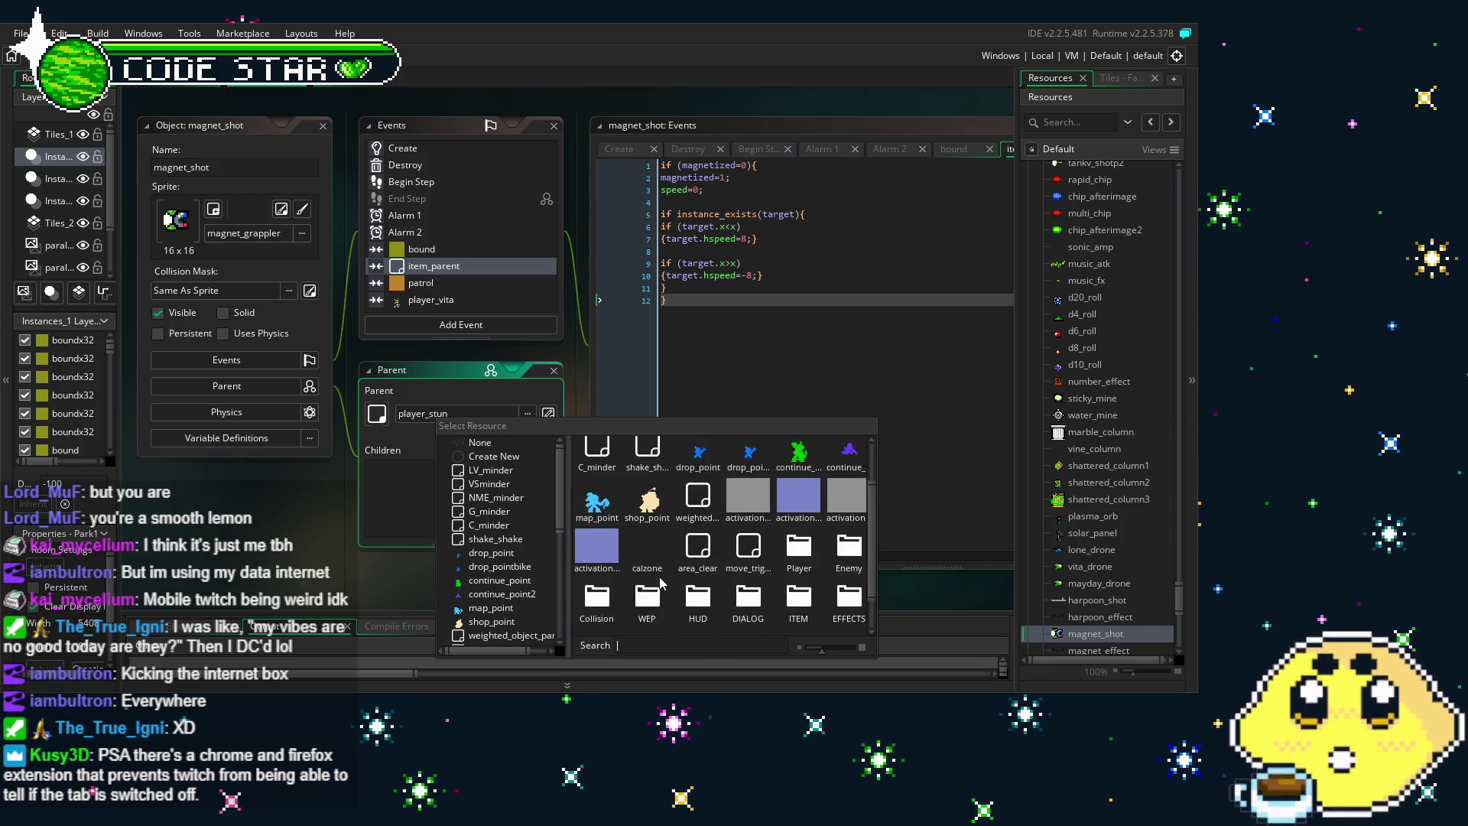
pyautogui.scroll(2, 662, 583)
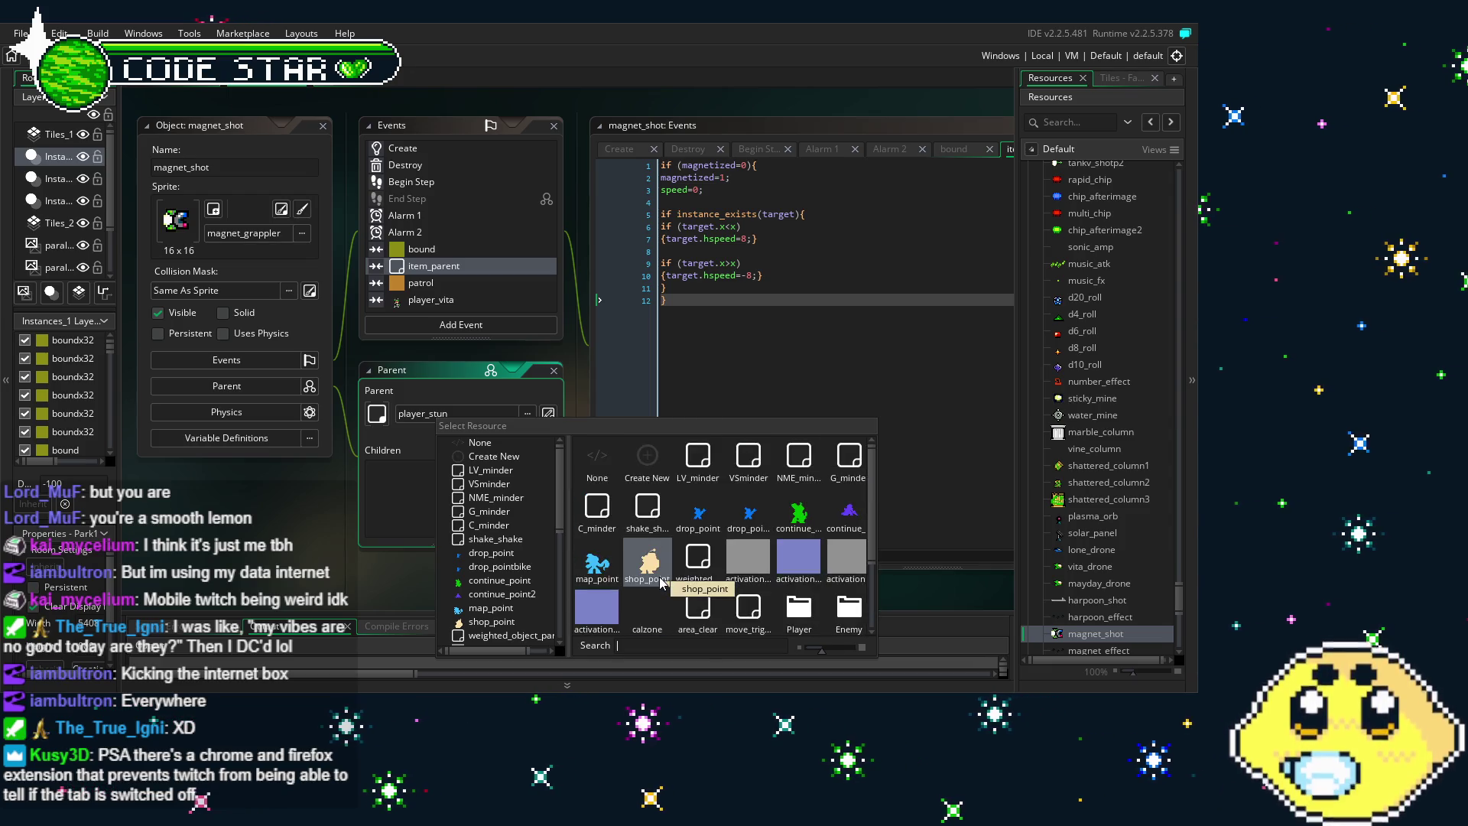
pyautogui.scroll(-2, 661, 582)
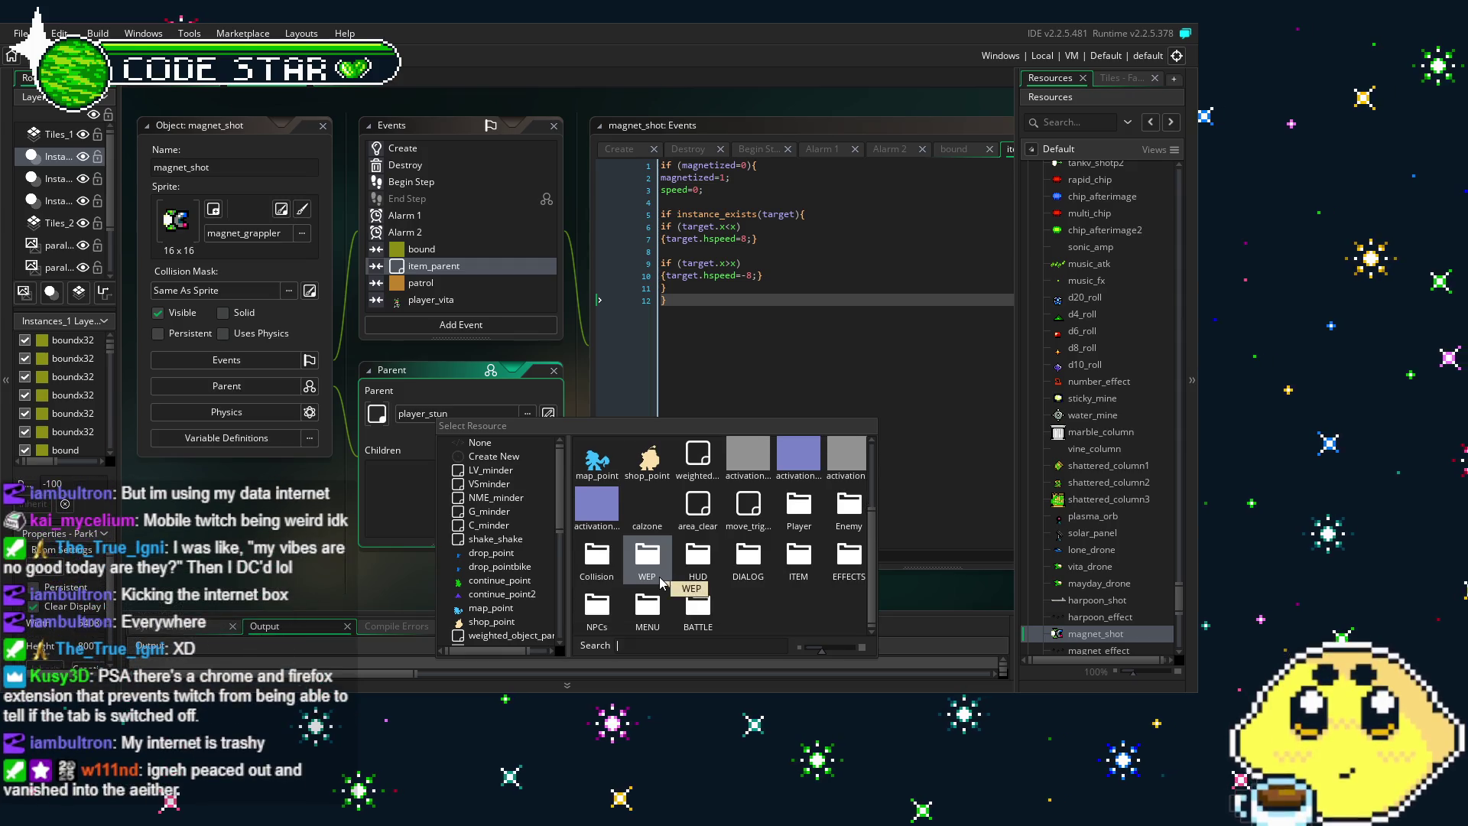
pyautogui.doubleClick(799, 506)
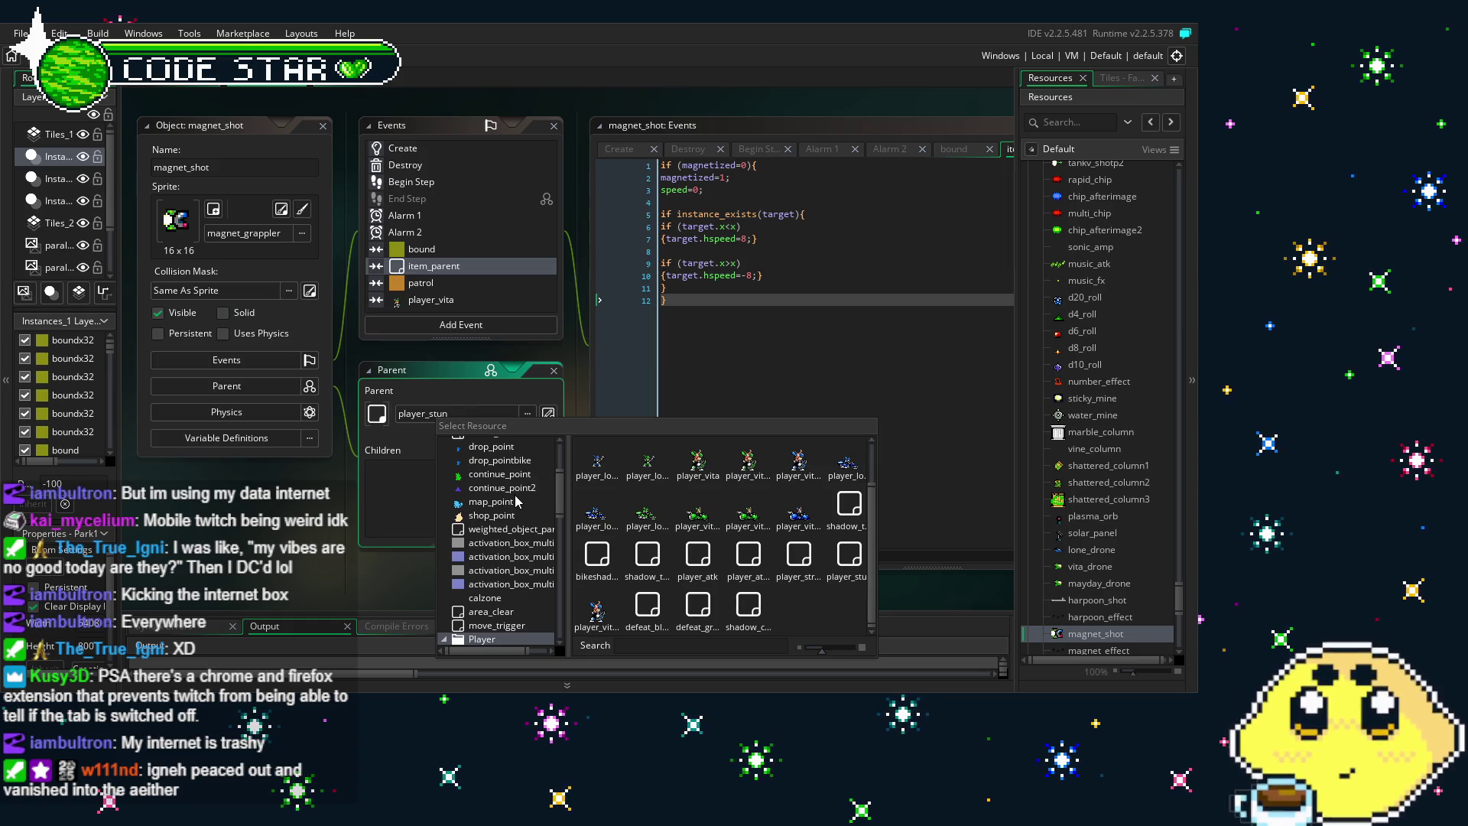
# Make move_trigger the parent, then set the parent back to player_stun
pyautogui.click(495, 625)
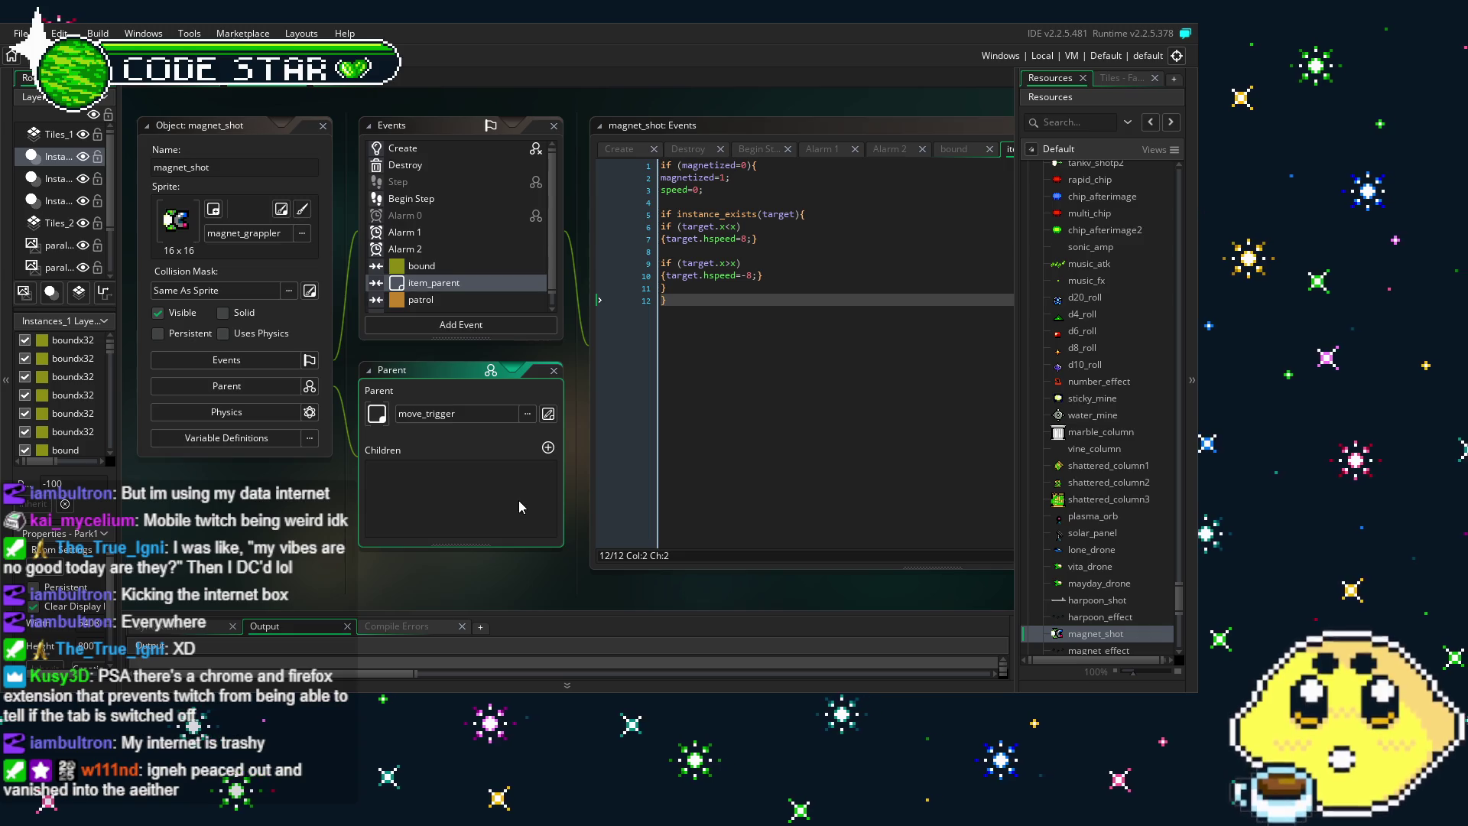
pyautogui.click(435, 284)
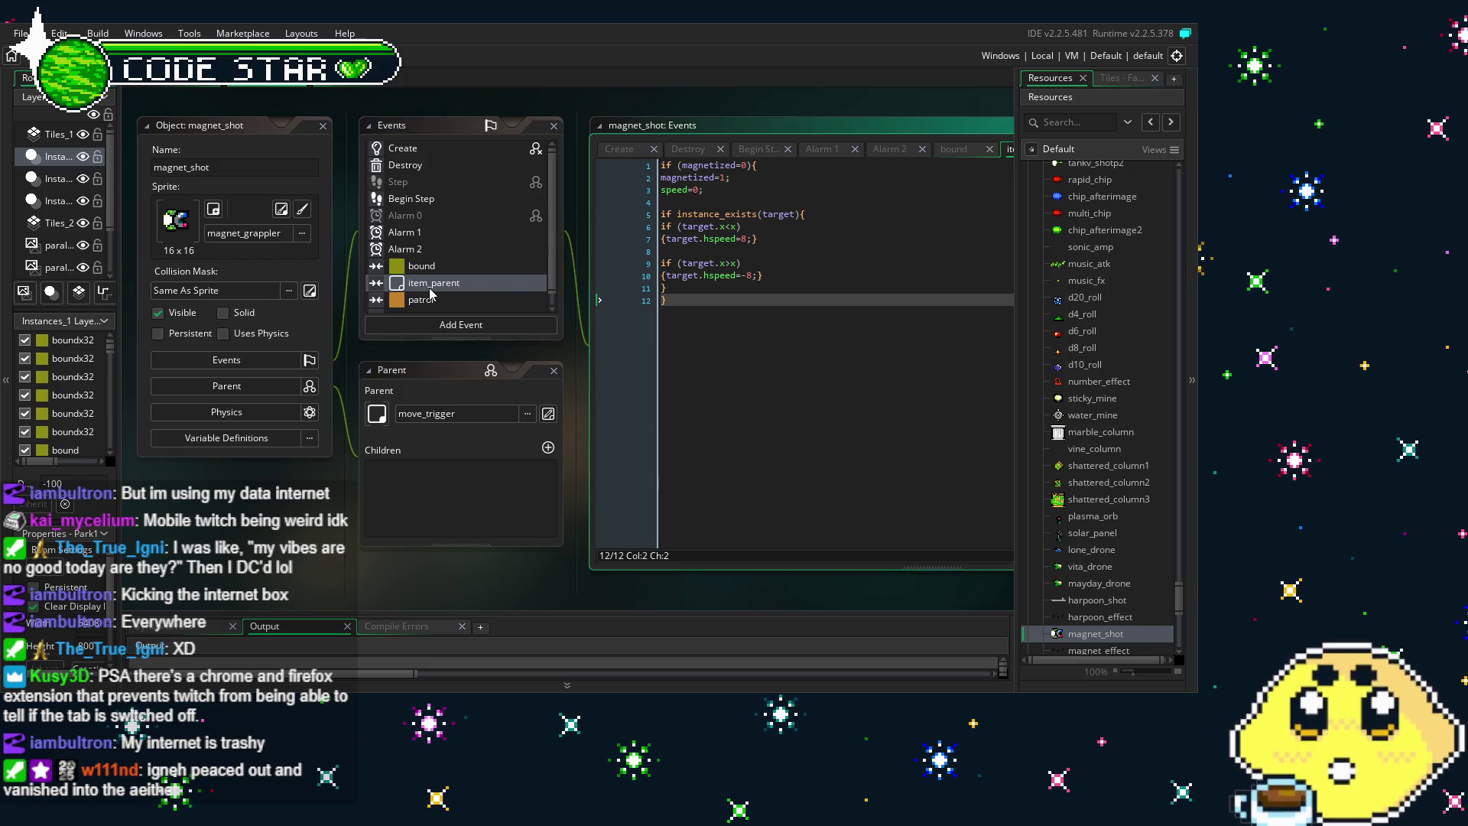
pyautogui.click(471, 415)
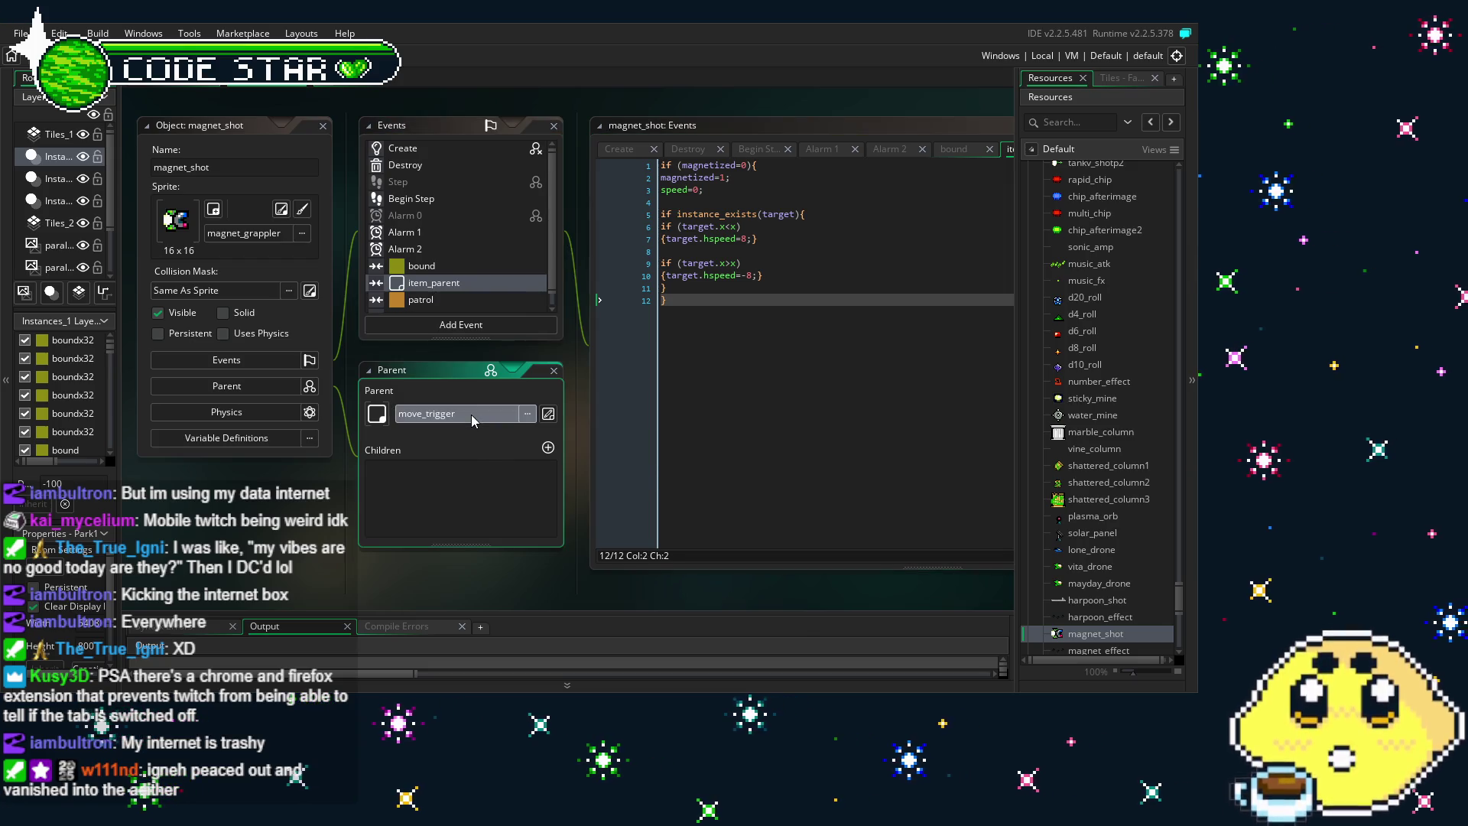
pyautogui.click(414, 451)
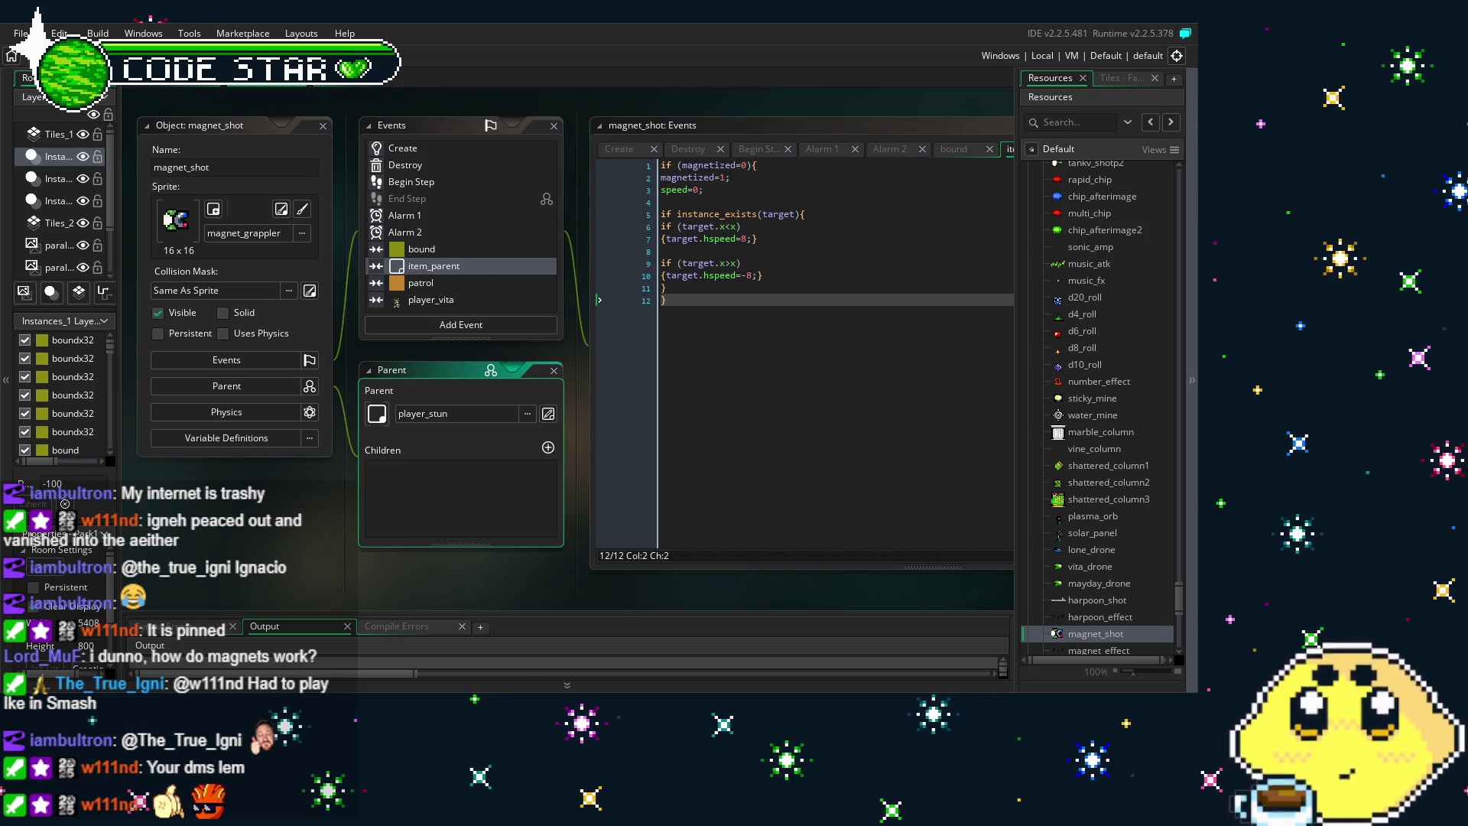
pyautogui.moveTo(291, 600); pyautogui.dragTo(283, 603)
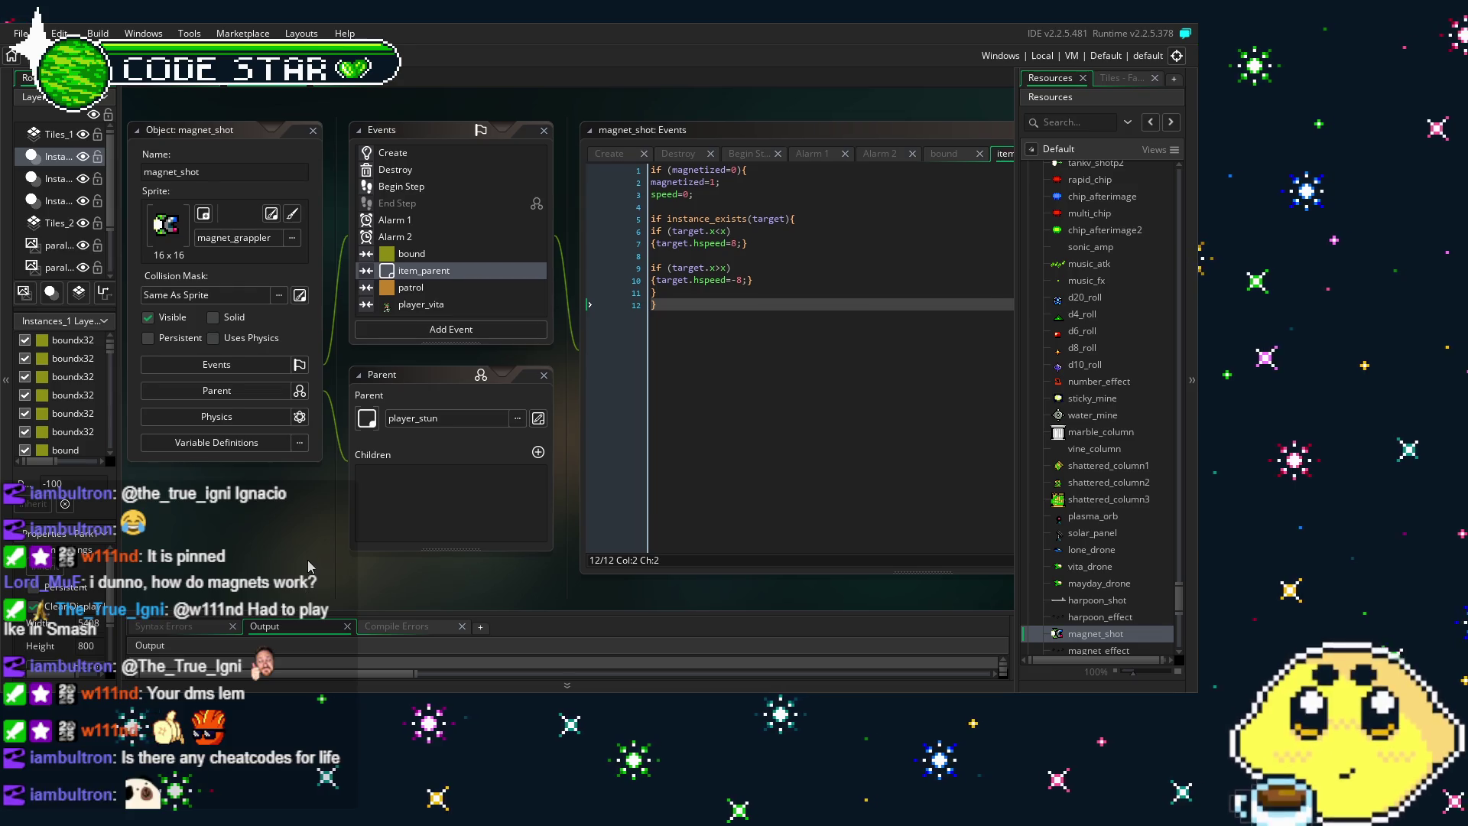
pyautogui.moveTo(345, 539)
pyautogui.mouseDown()
pyautogui.moveTo(325, 537)
pyautogui.moveTo(349, 535)
pyautogui.mouseUp()
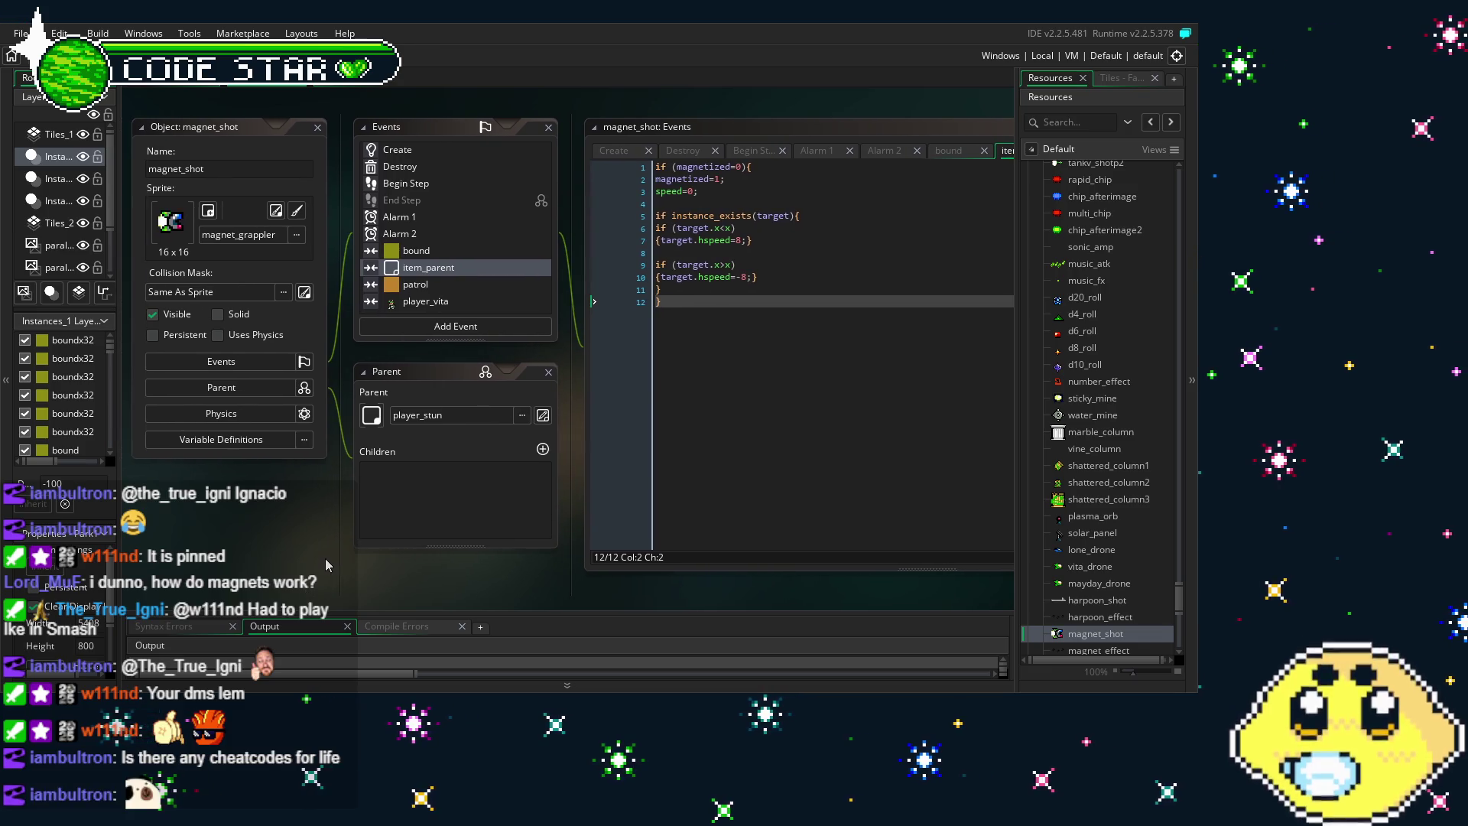
pyautogui.click(479, 285)
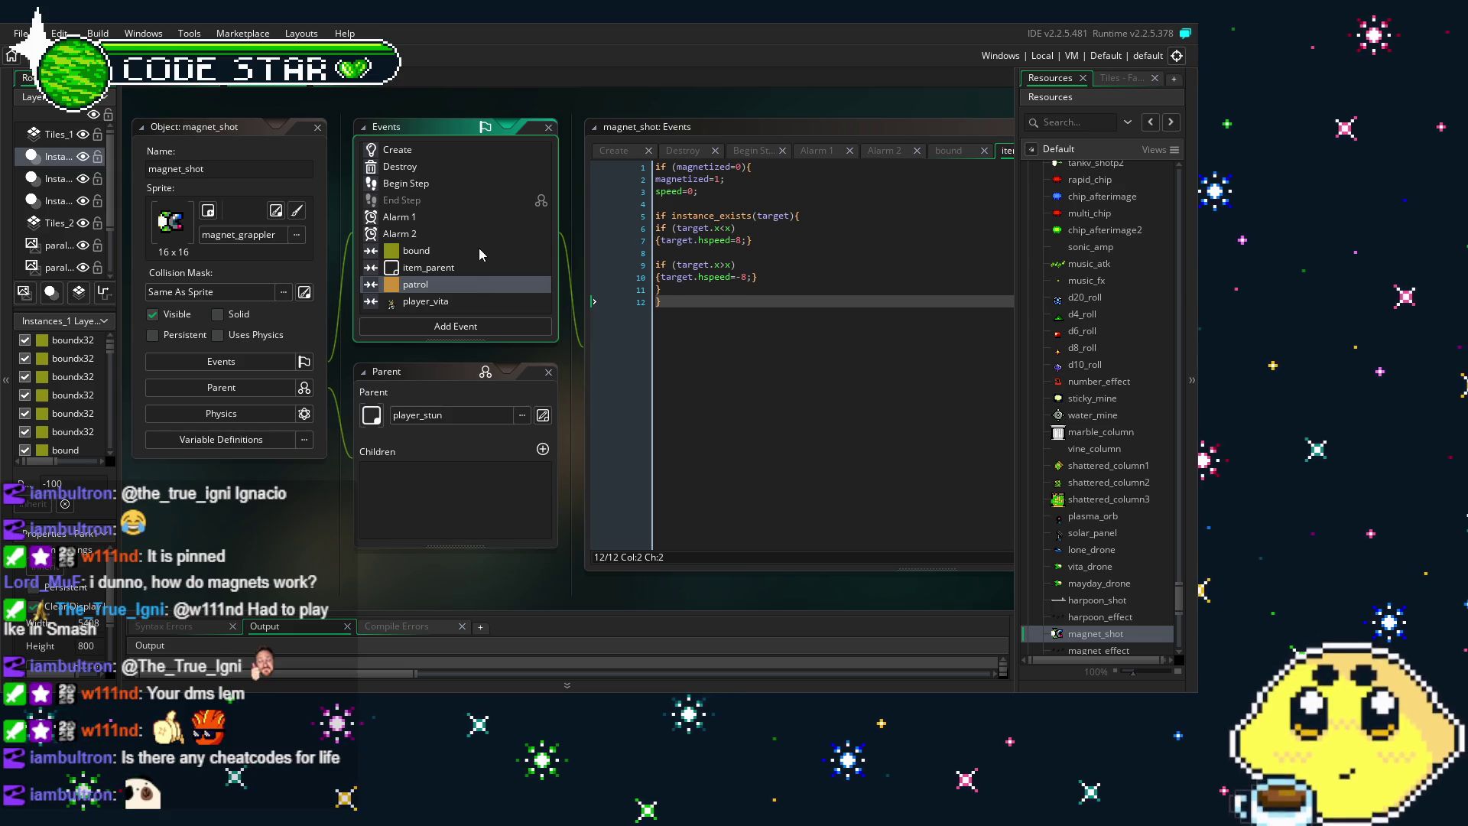
pyautogui.click(484, 264)
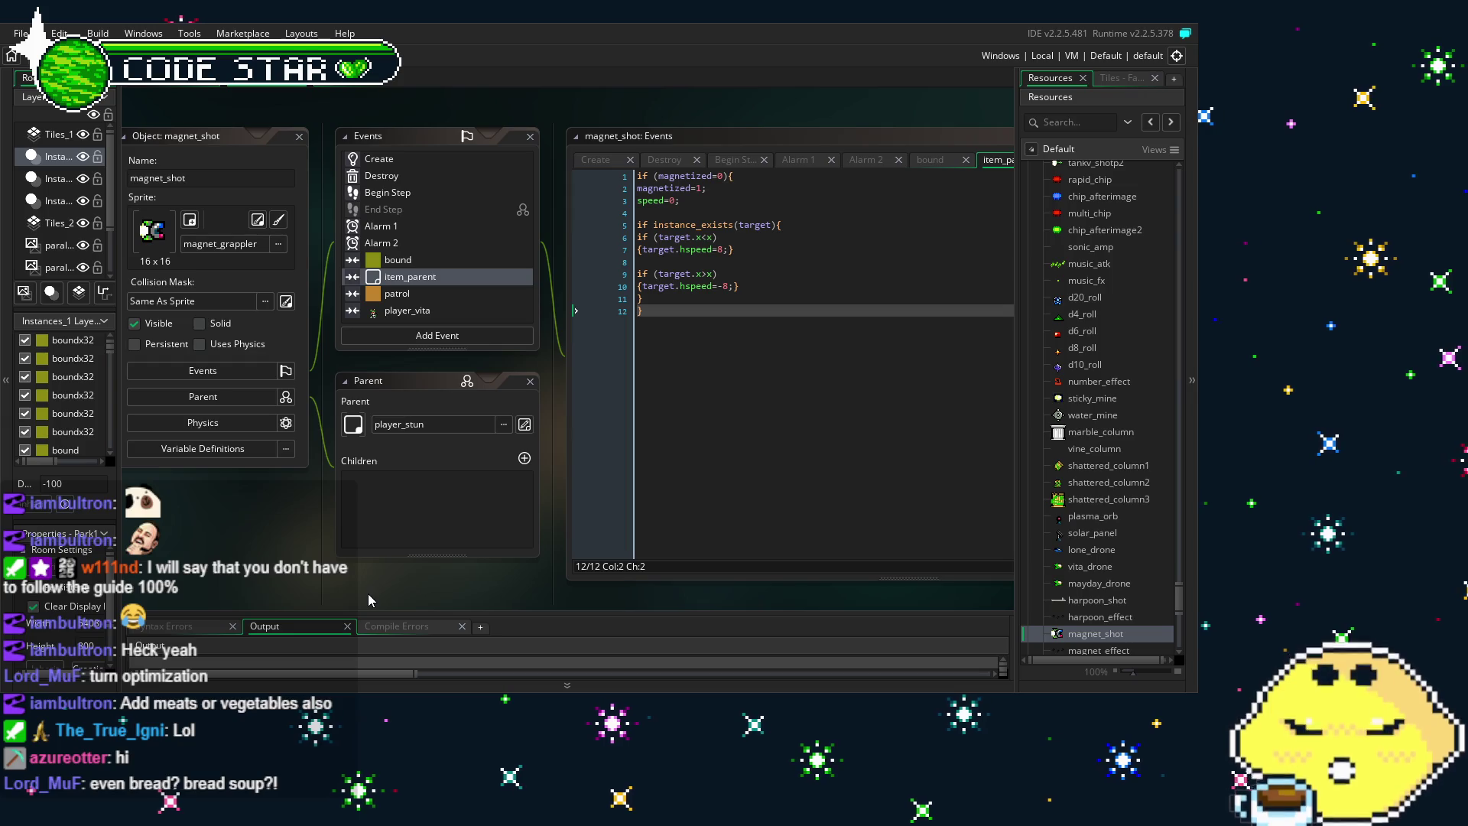
# Read the Begin Step, patrol, item_parent, bound, Alarm 1 and Alarm 2 event code
pyautogui.click(451, 225)
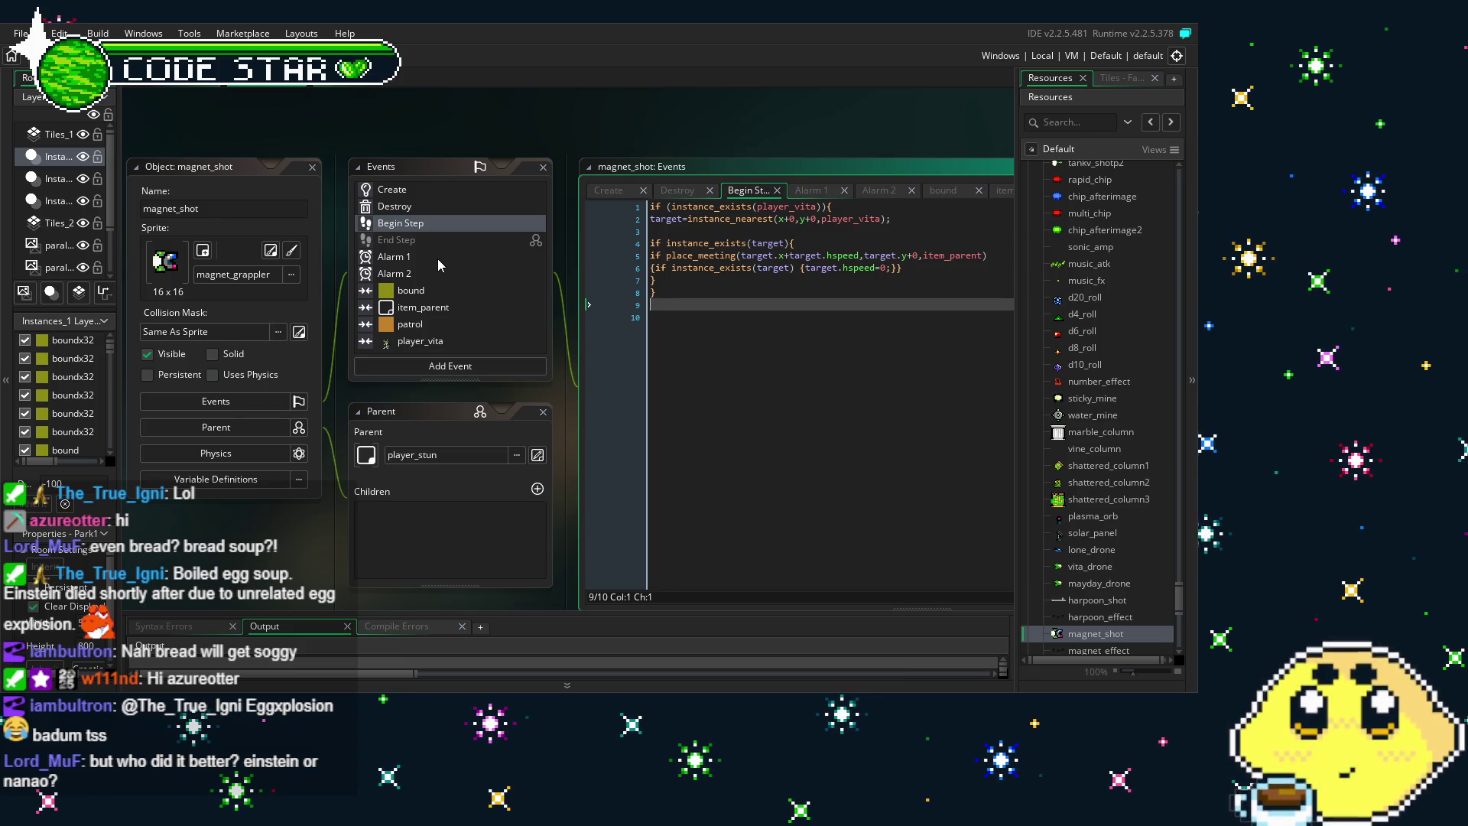
pyautogui.scroll(-1, 438, 259)
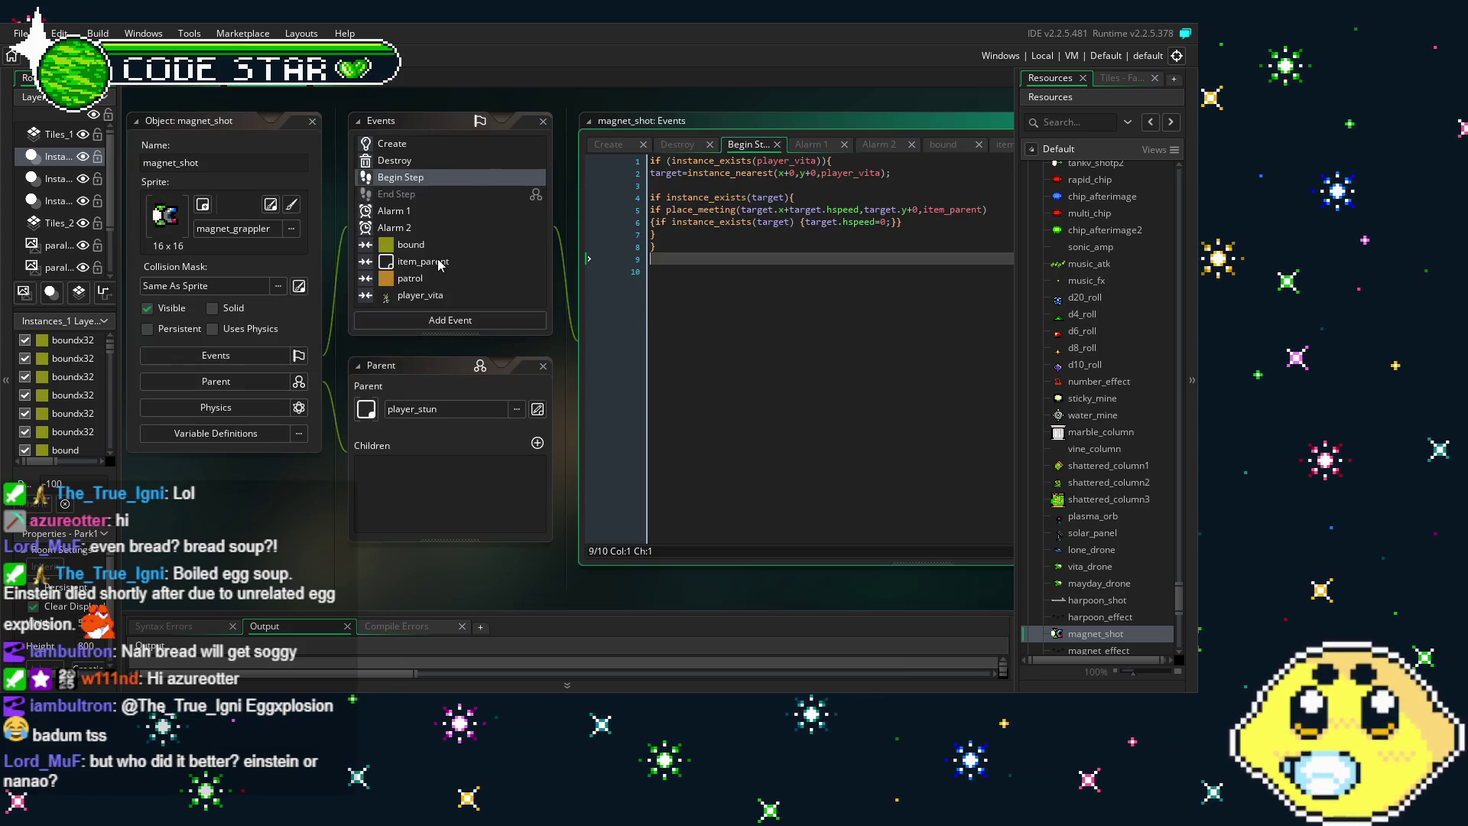
pyautogui.scroll(1, 439, 261)
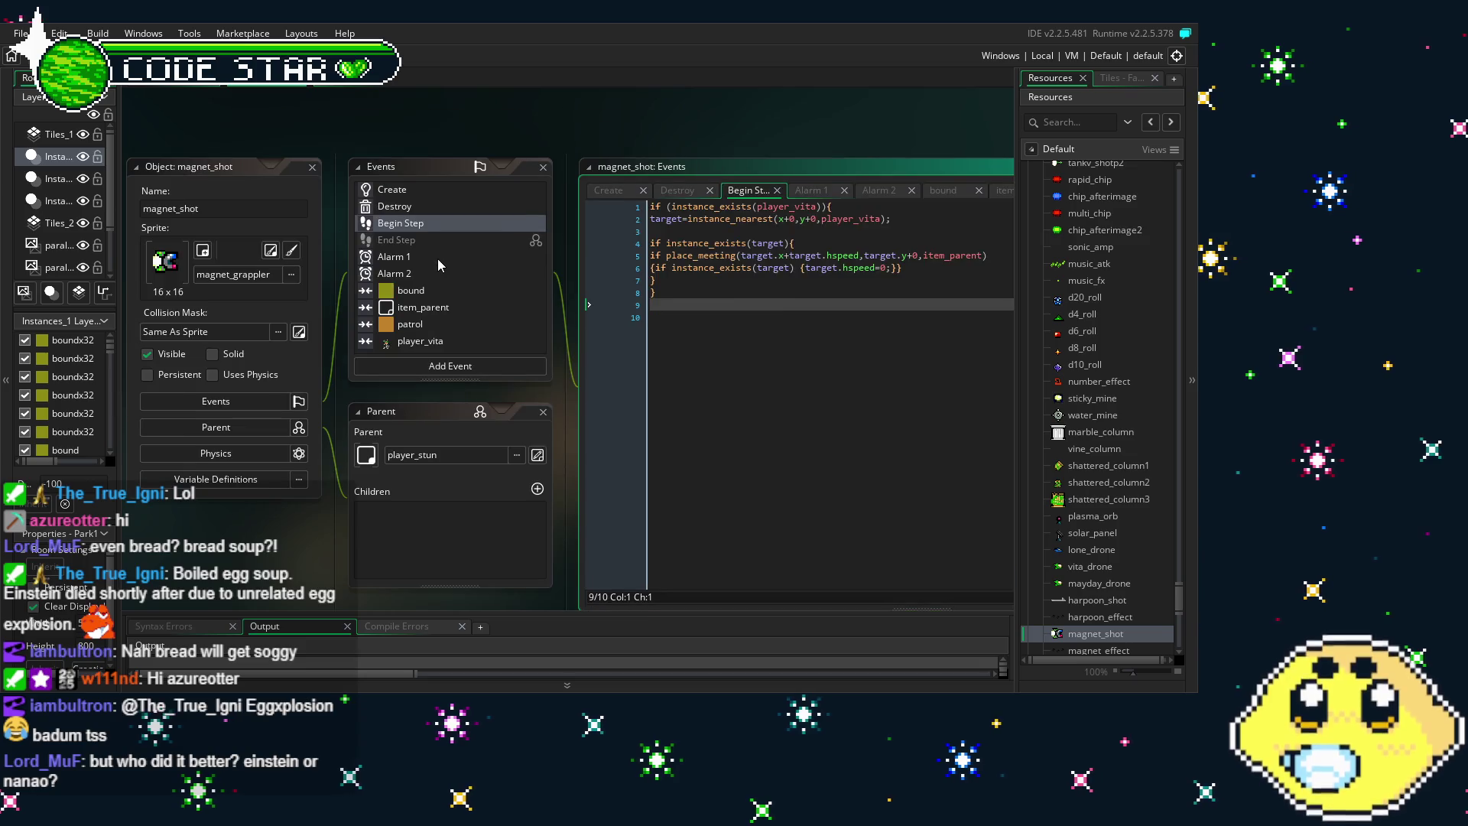
pyautogui.click(460, 336)
pyautogui.click(443, 319)
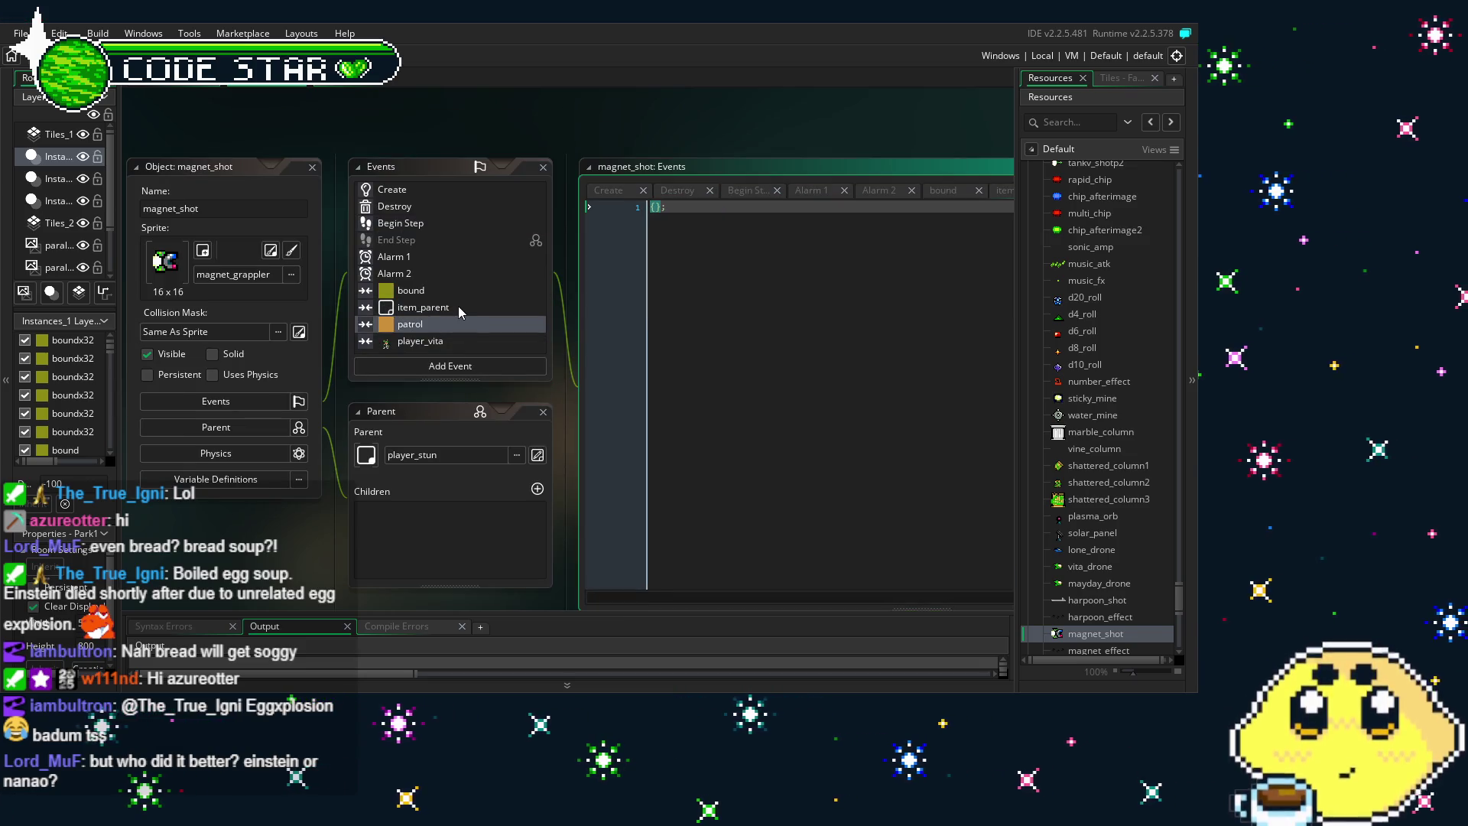
pyautogui.click(458, 307)
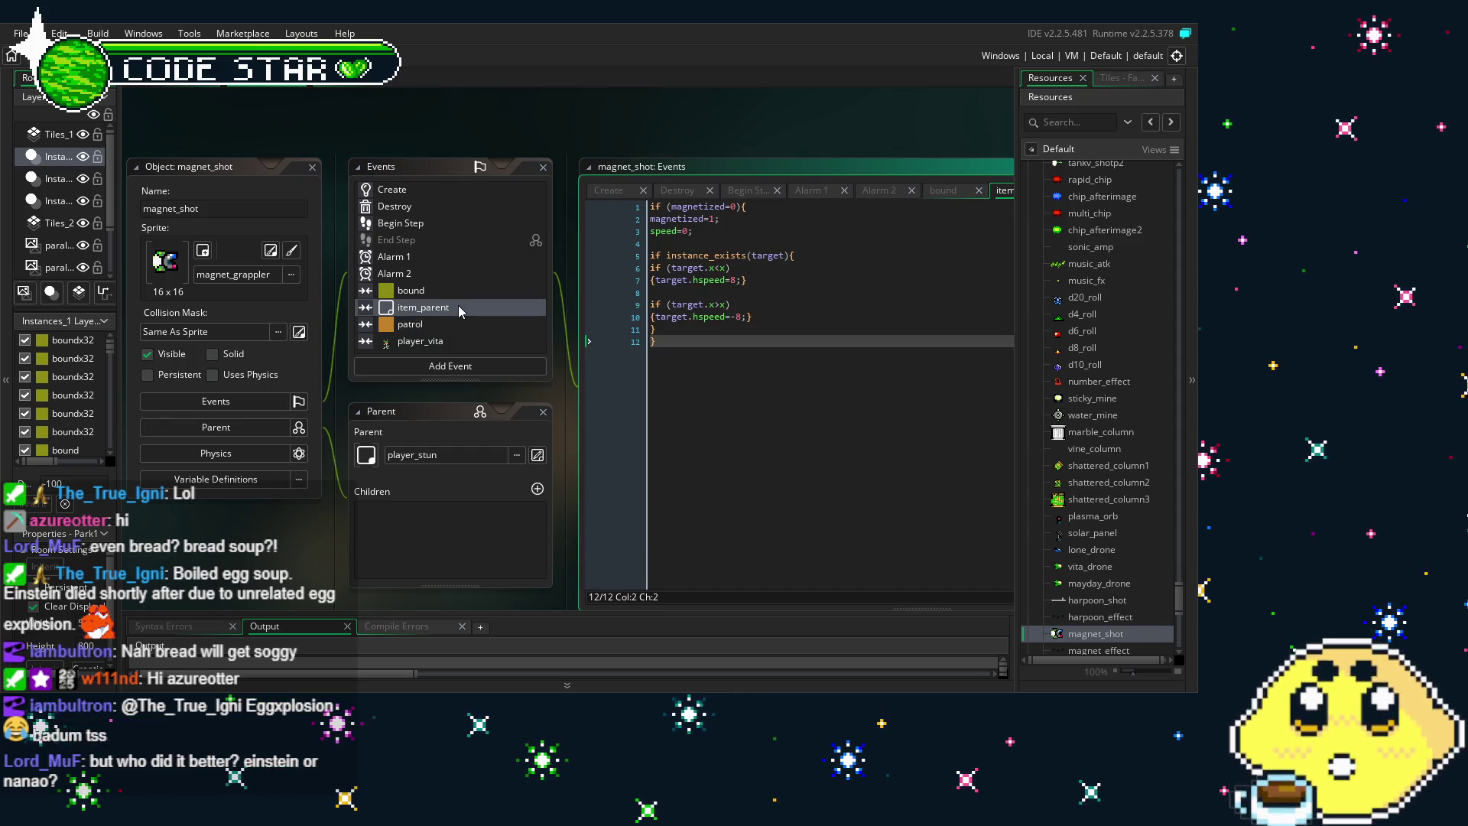
pyautogui.click(421, 291)
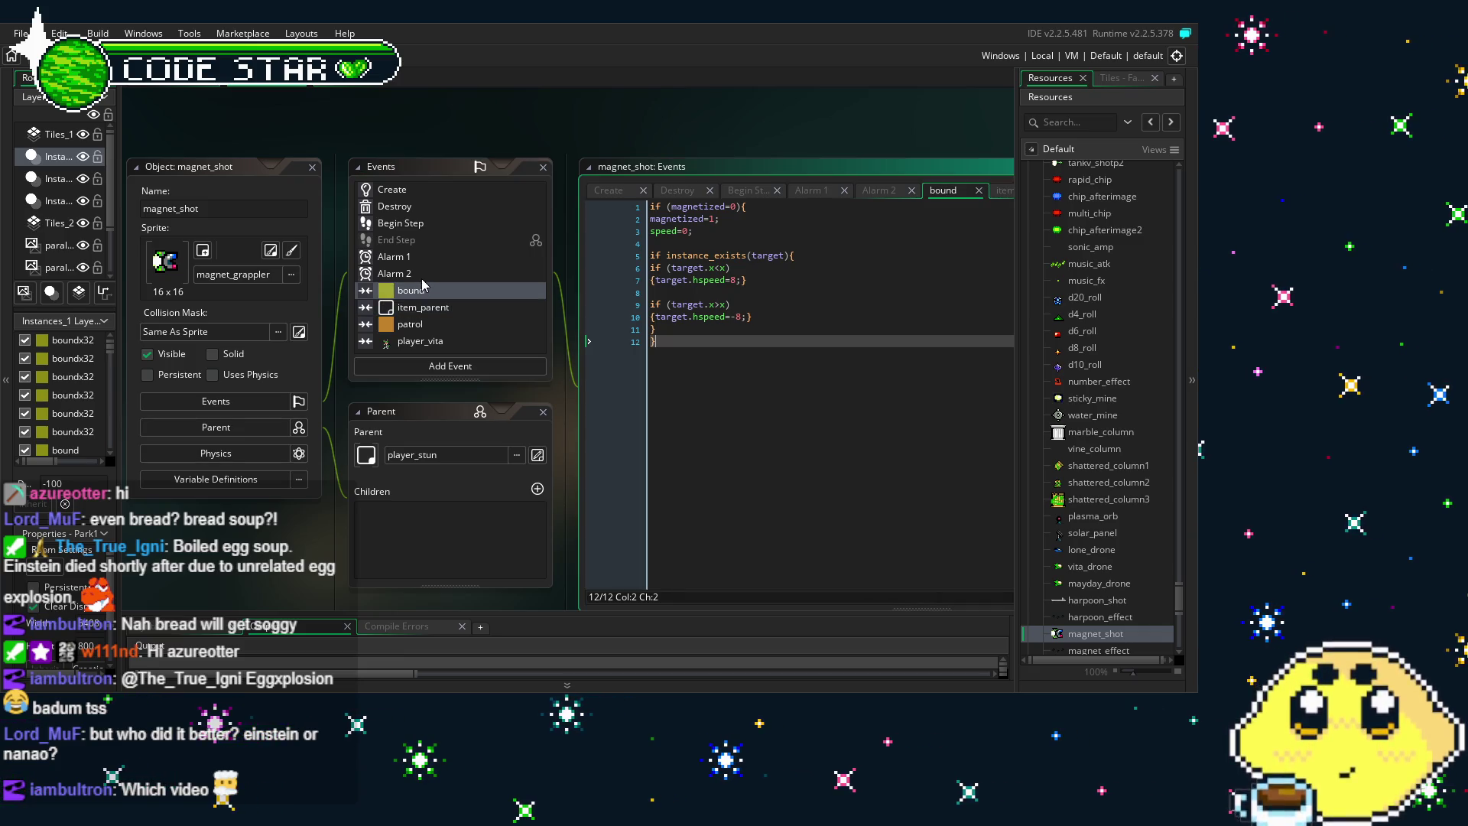
pyautogui.click(433, 260)
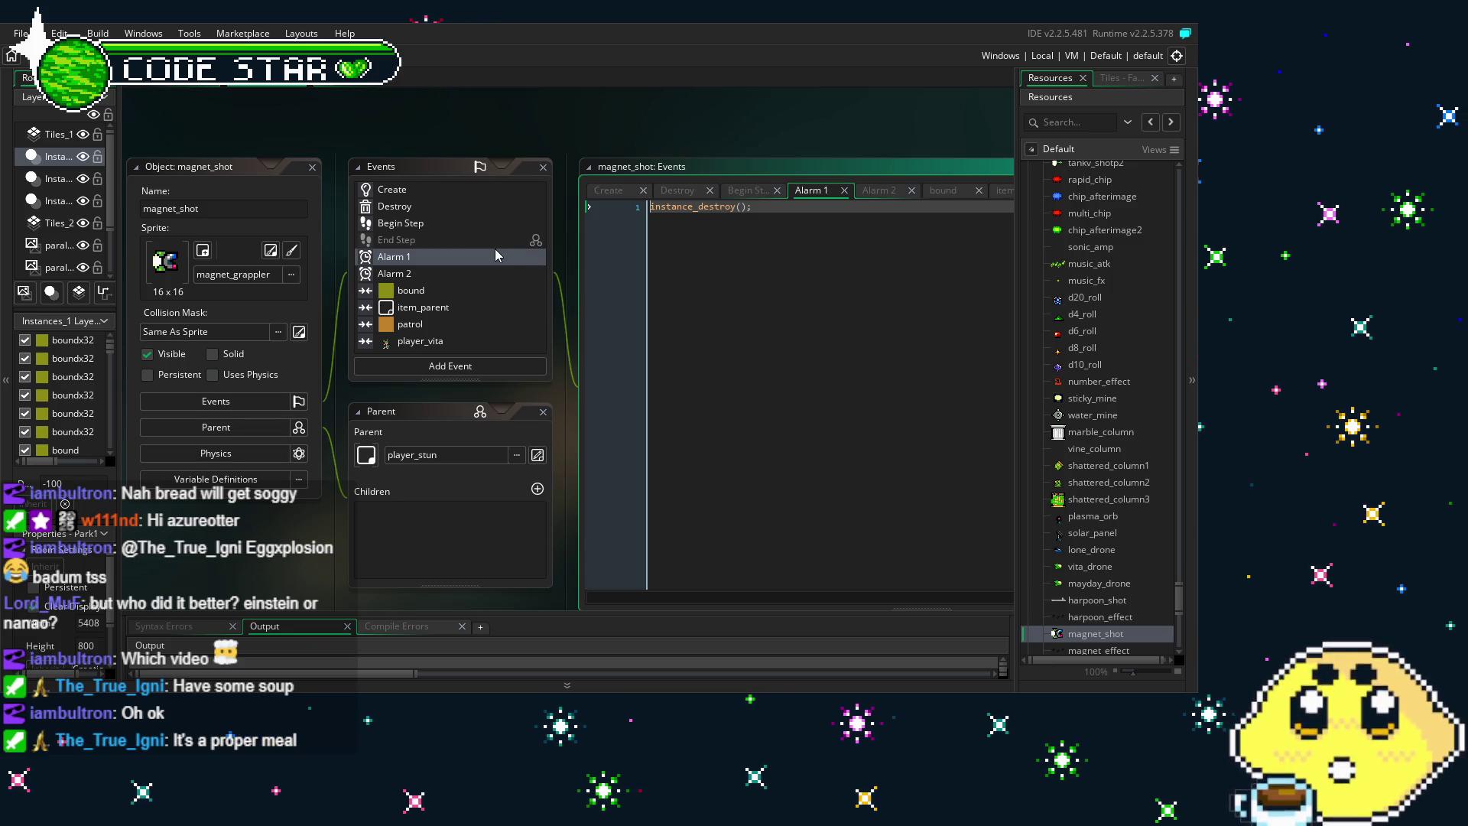
pyautogui.click(432, 274)
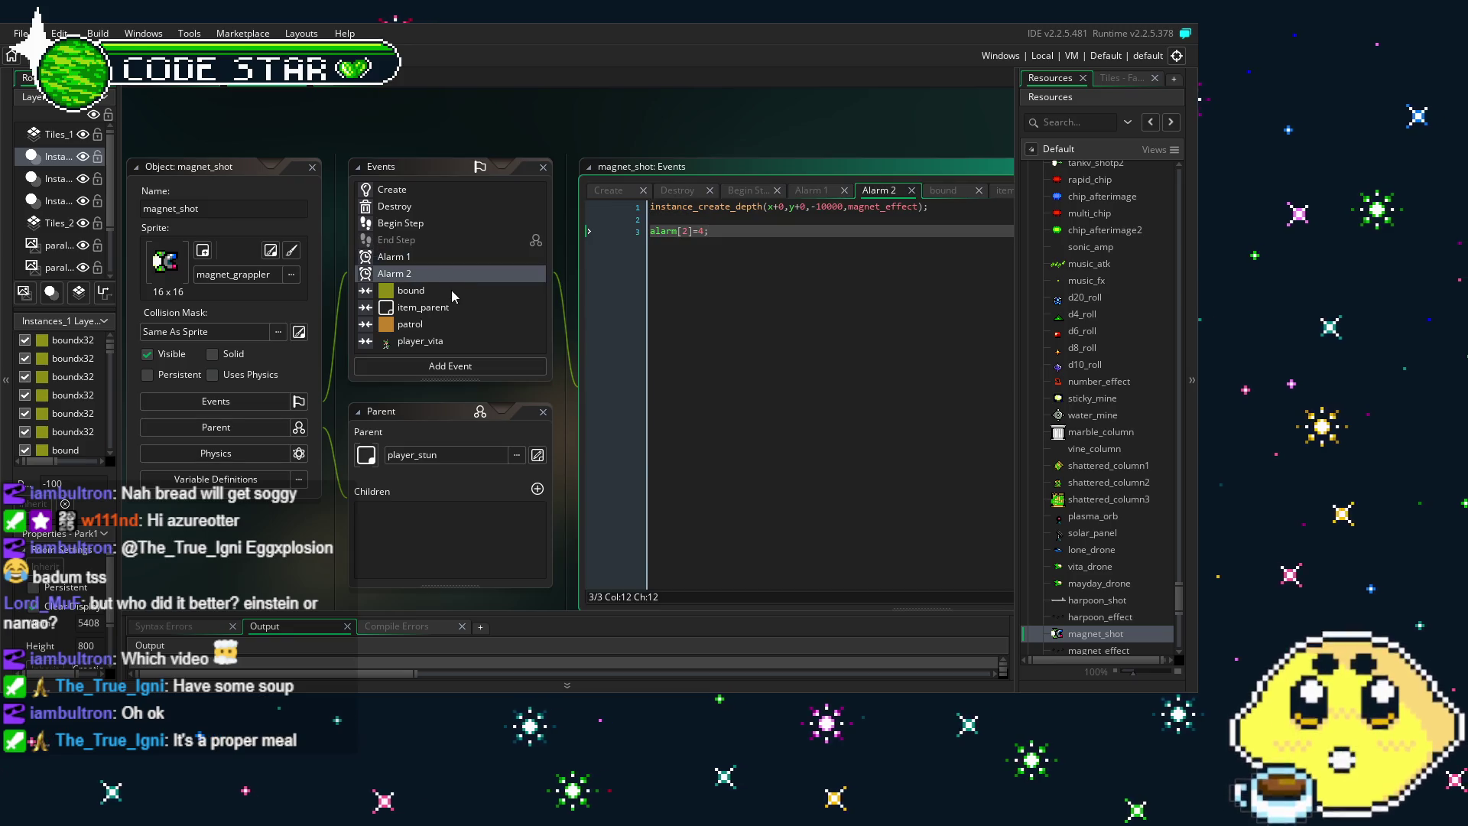
# Recheck the bound, item_parent, patrol and player_vita collisions, then bring up the Create code
pyautogui.click(451, 291)
pyautogui.click(459, 309)
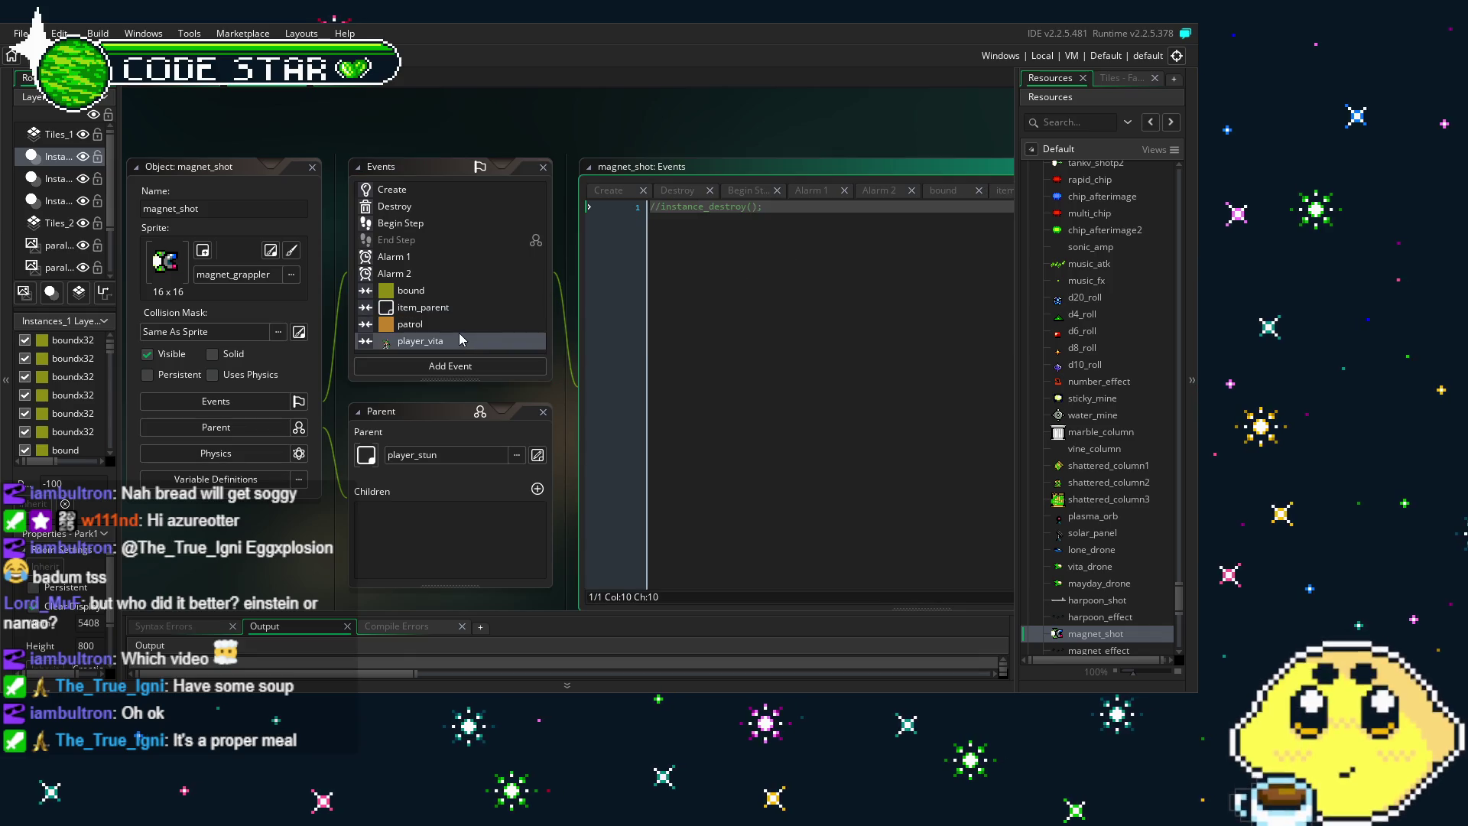
pyautogui.click(456, 310)
pyautogui.click(464, 327)
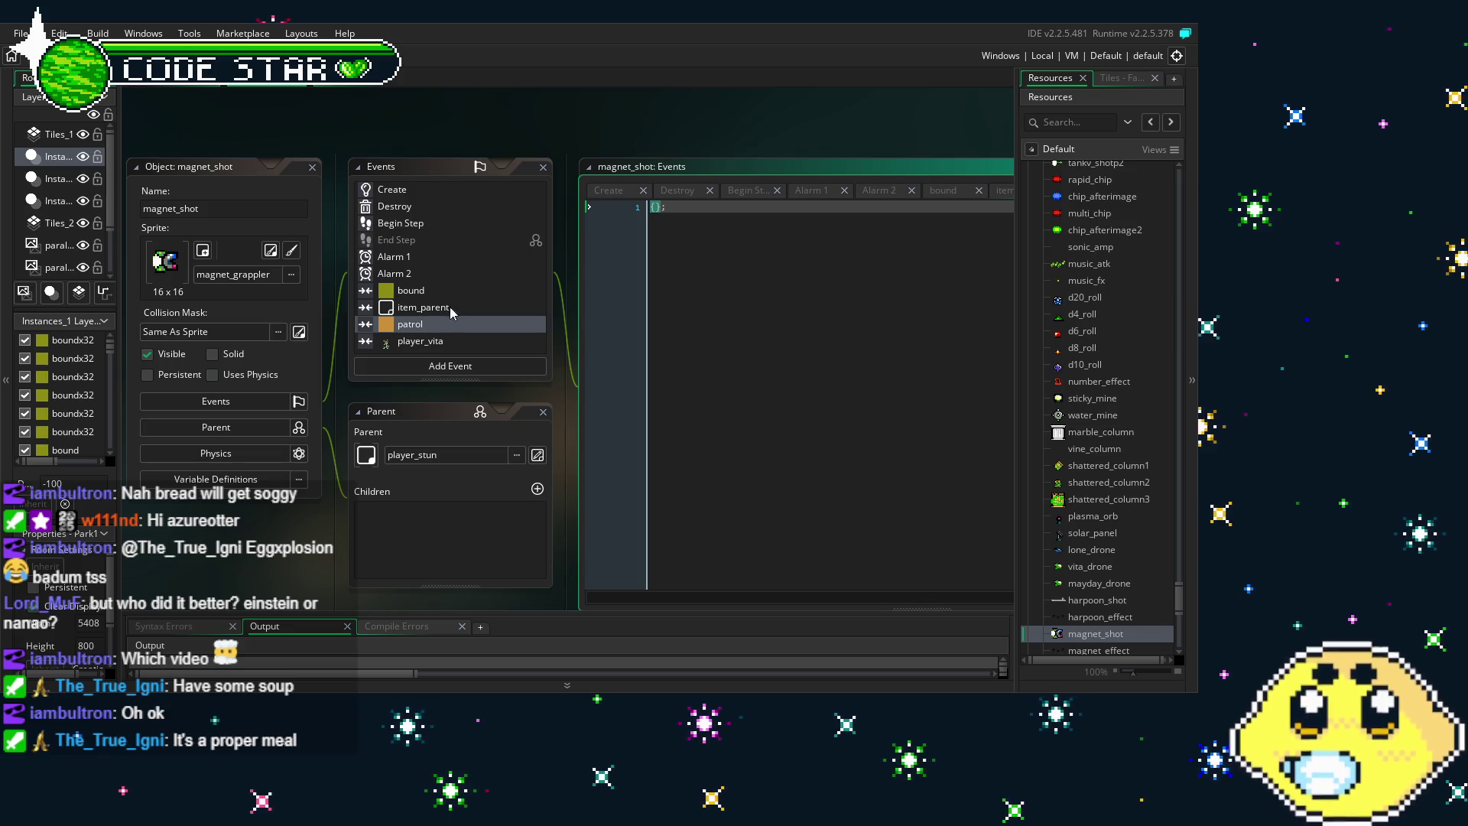
pyautogui.click(460, 341)
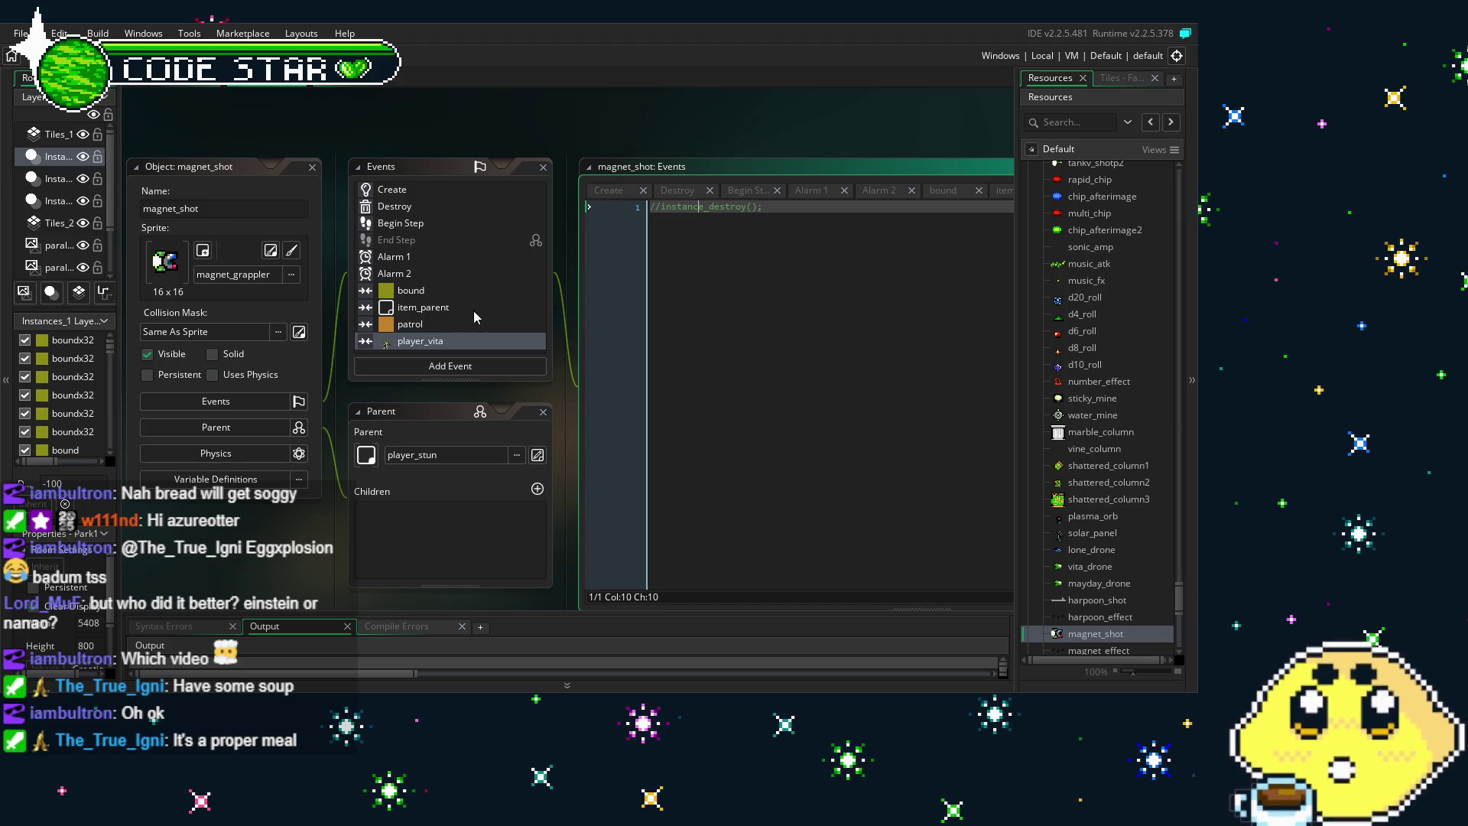
pyautogui.click(474, 310)
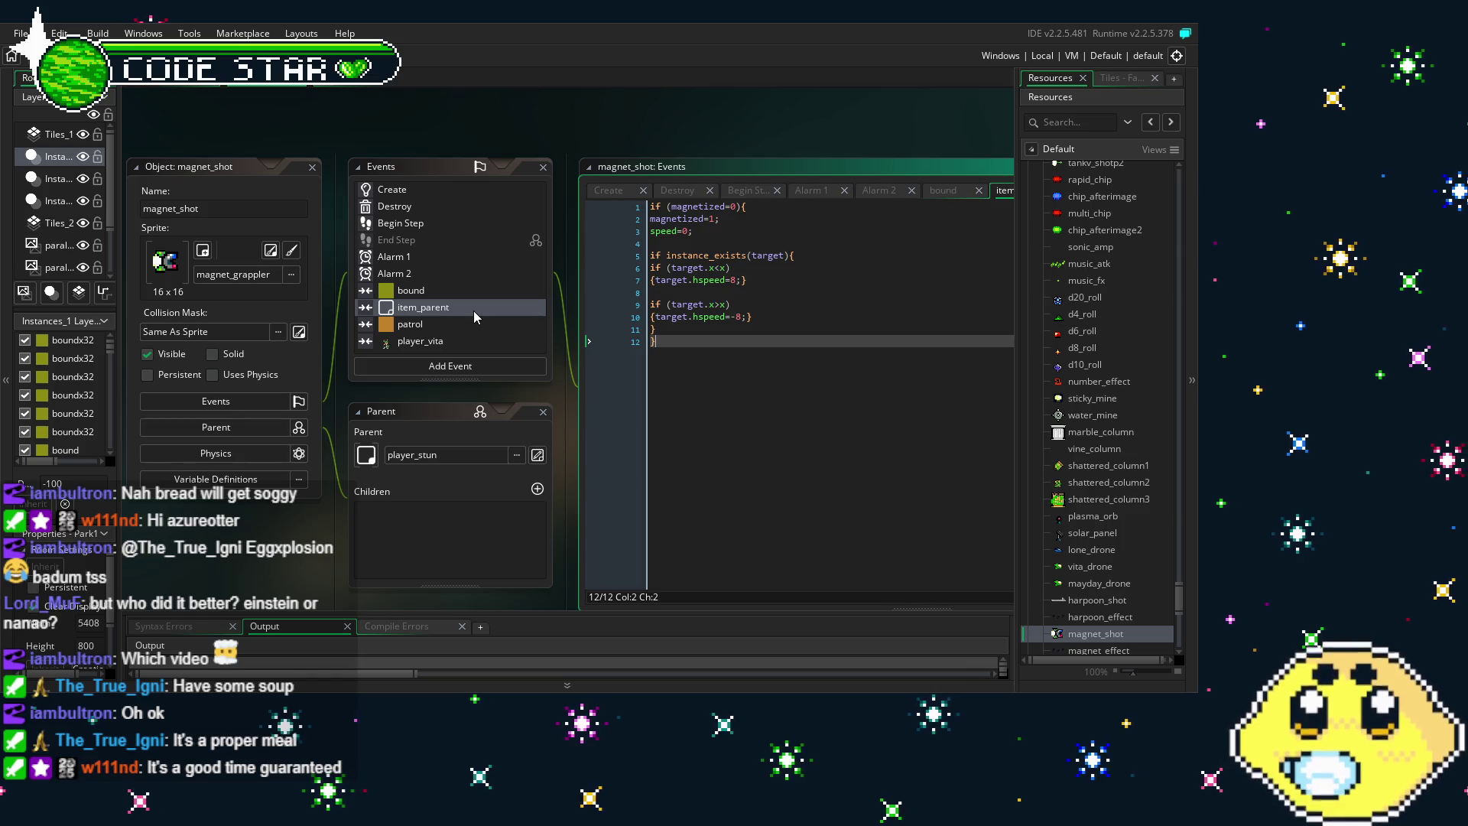
pyautogui.click(451, 291)
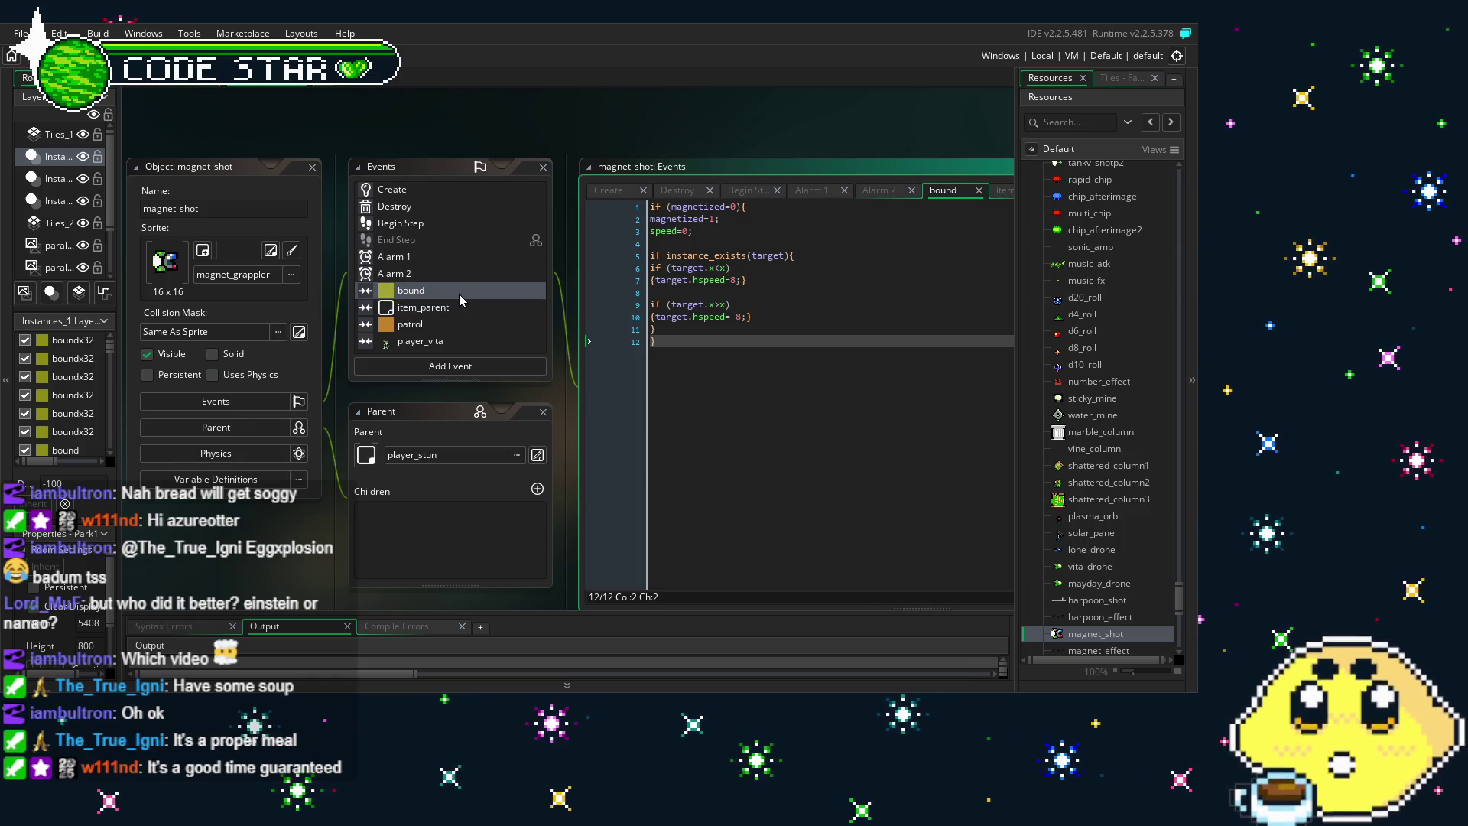
pyautogui.click(466, 304)
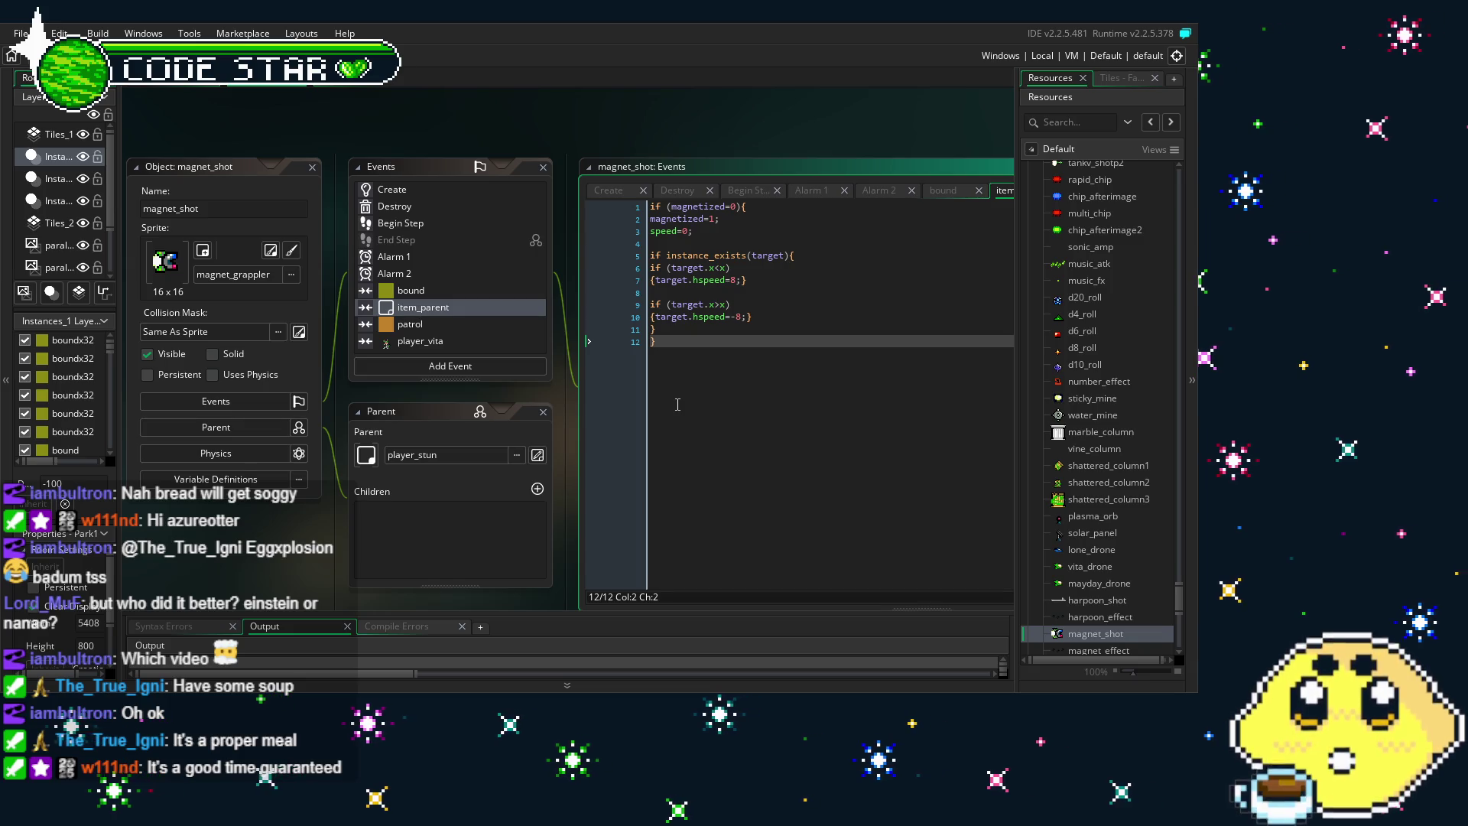
pyautogui.click(431, 191)
pyautogui.doubleClick(428, 198)
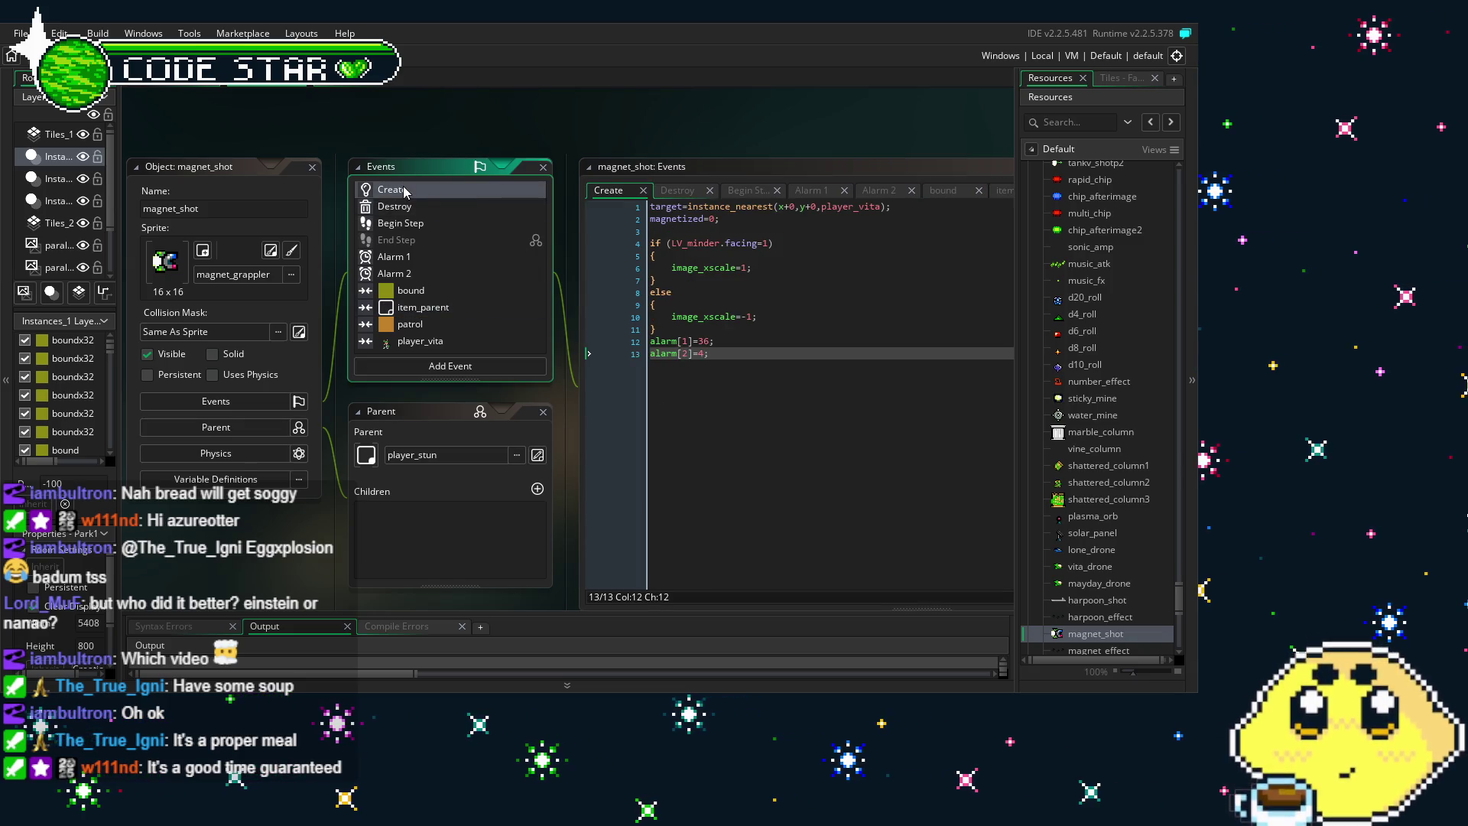
# Change the Create event's instance_nearest target on line 1 from player_vita to item_parent
pyautogui.click(908, 205)
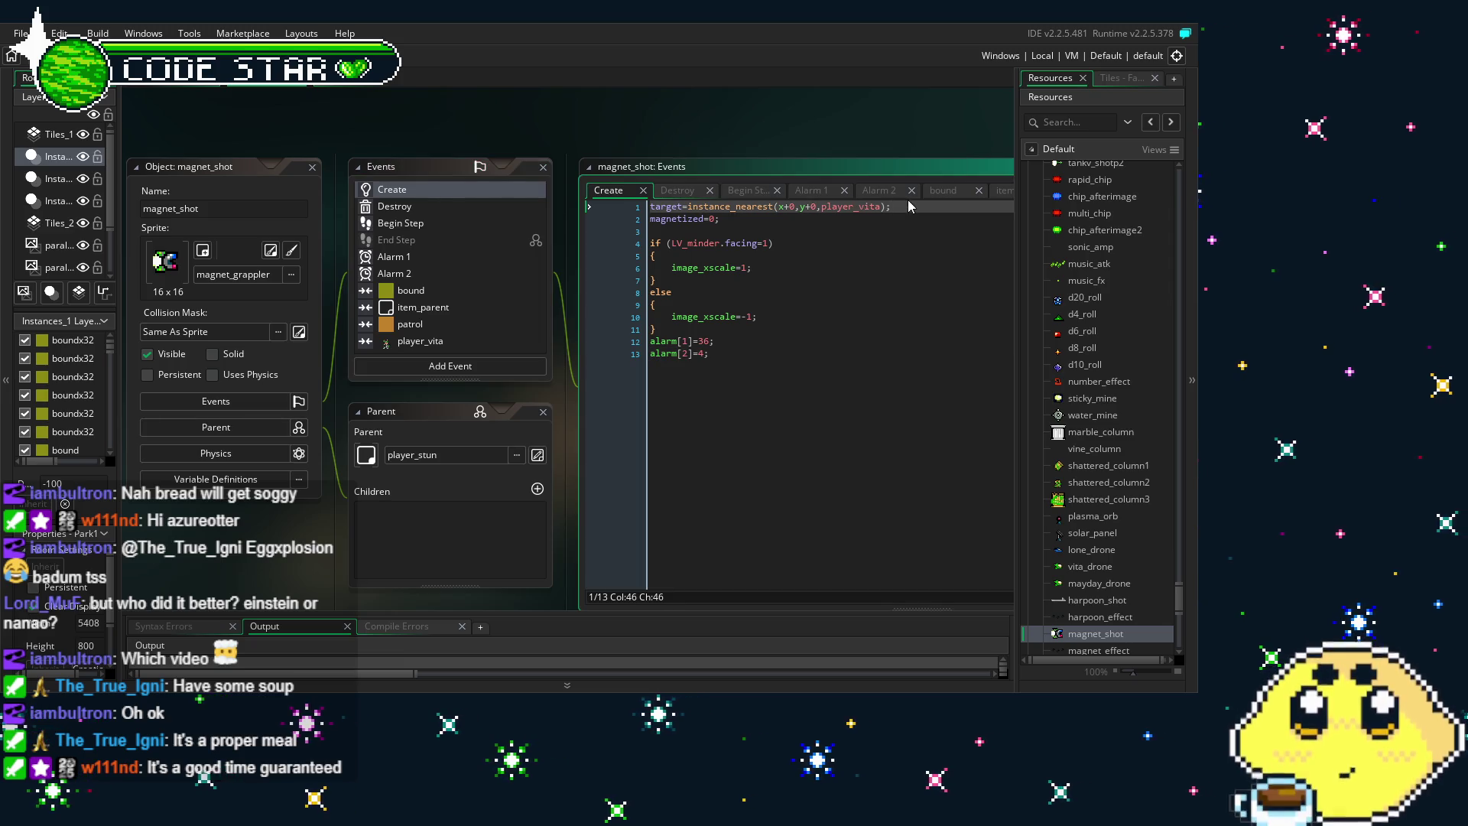
pyautogui.press('Return')
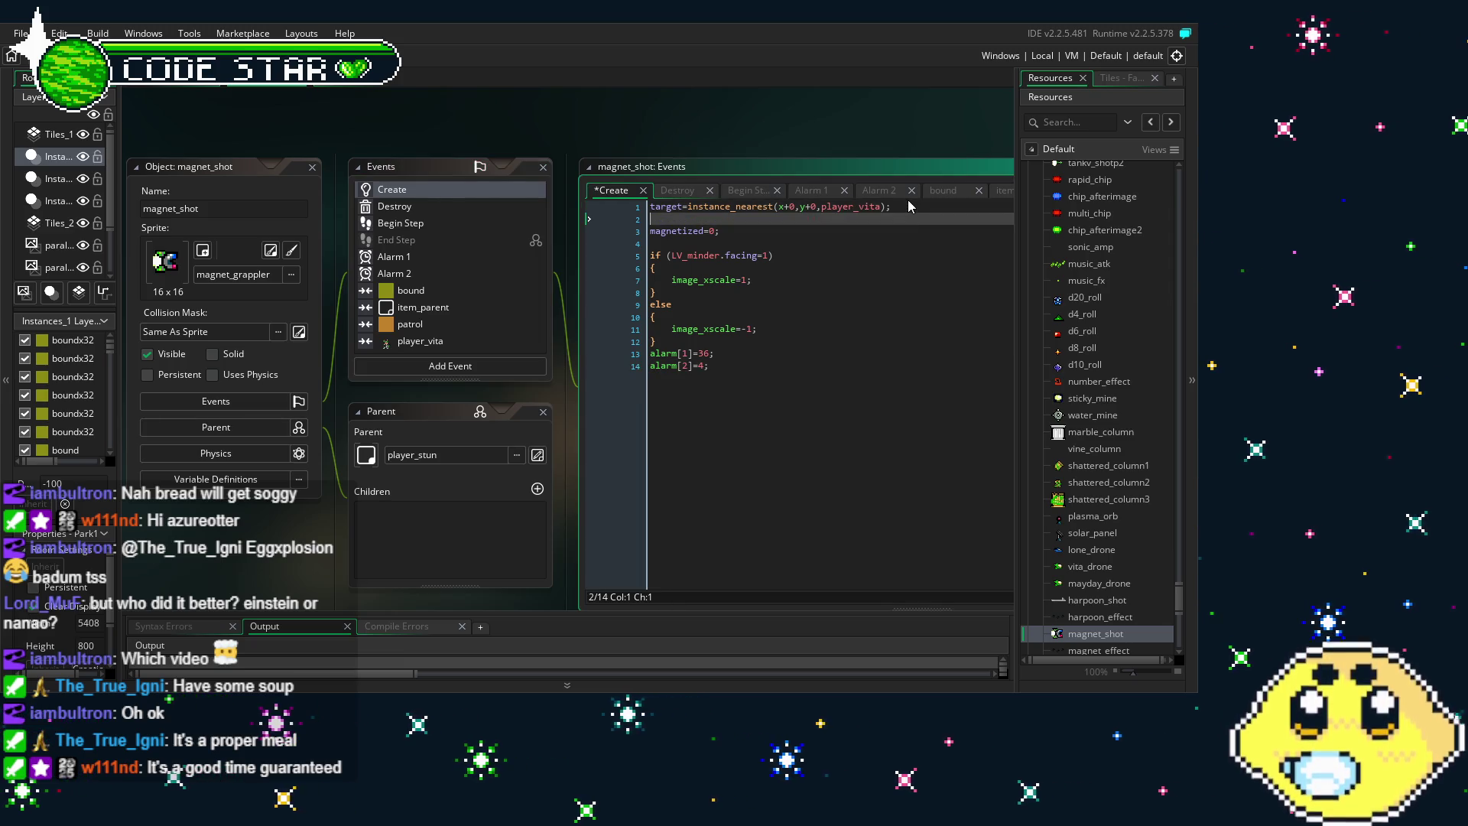
pyautogui.press('BackSpace')
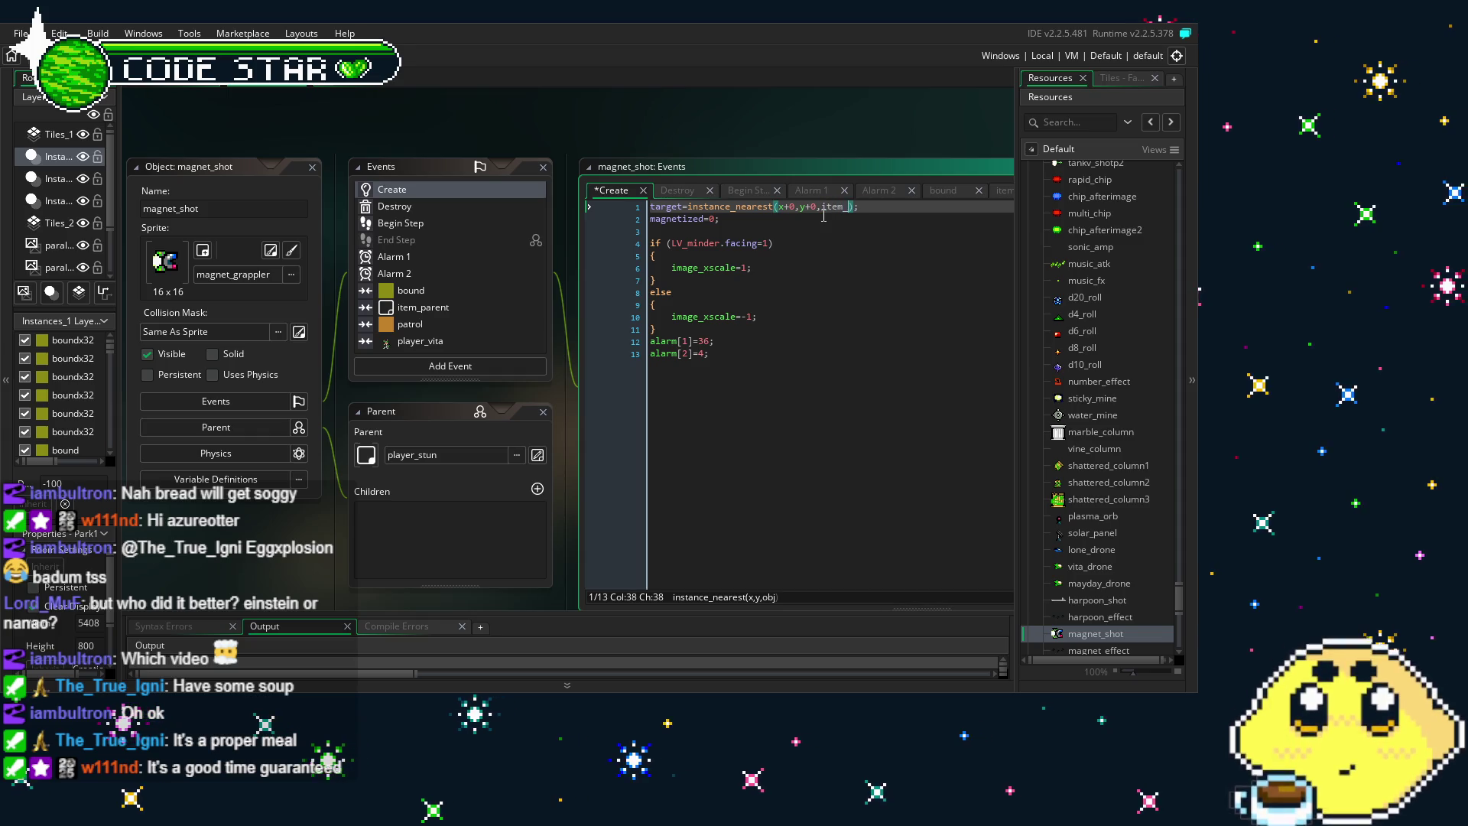
pyautogui.press('BackSpace')
pyautogui.press('BackSpace')
pyautogui.press('BackSpace')
pyautogui.write('paren')
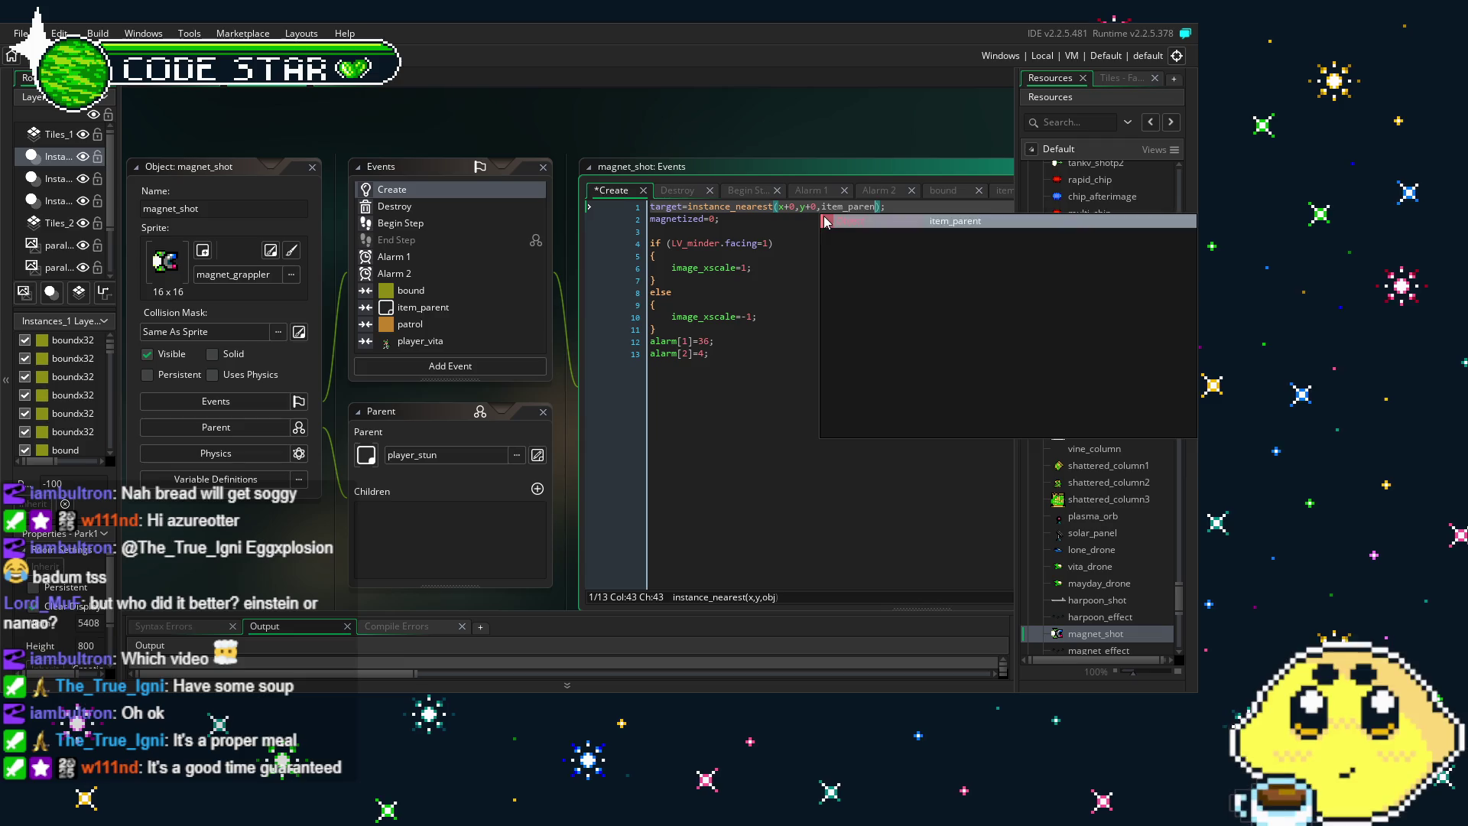
pyautogui.press('Return')
pyautogui.click(869, 451)
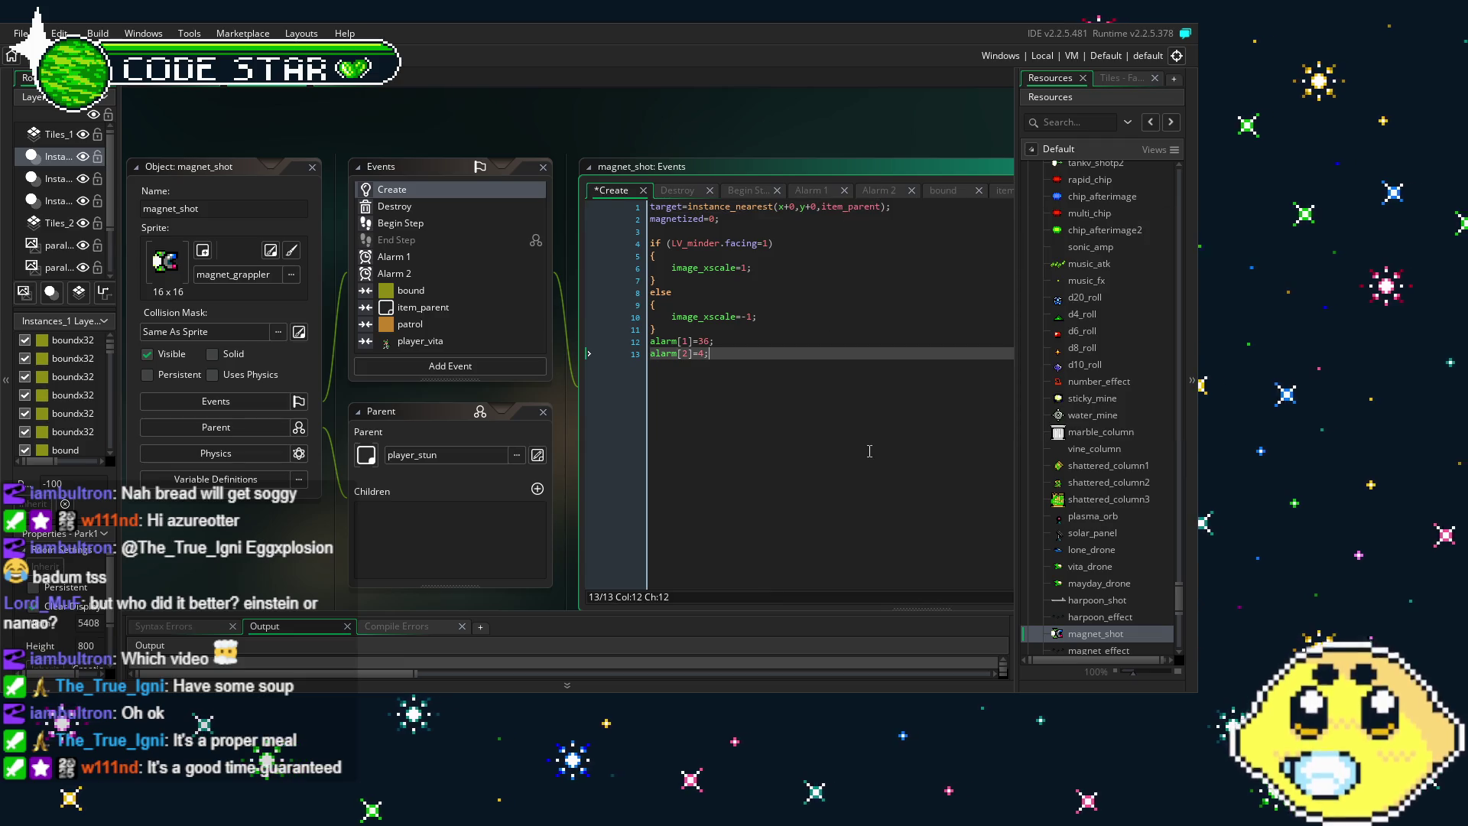
pyautogui.click(429, 212)
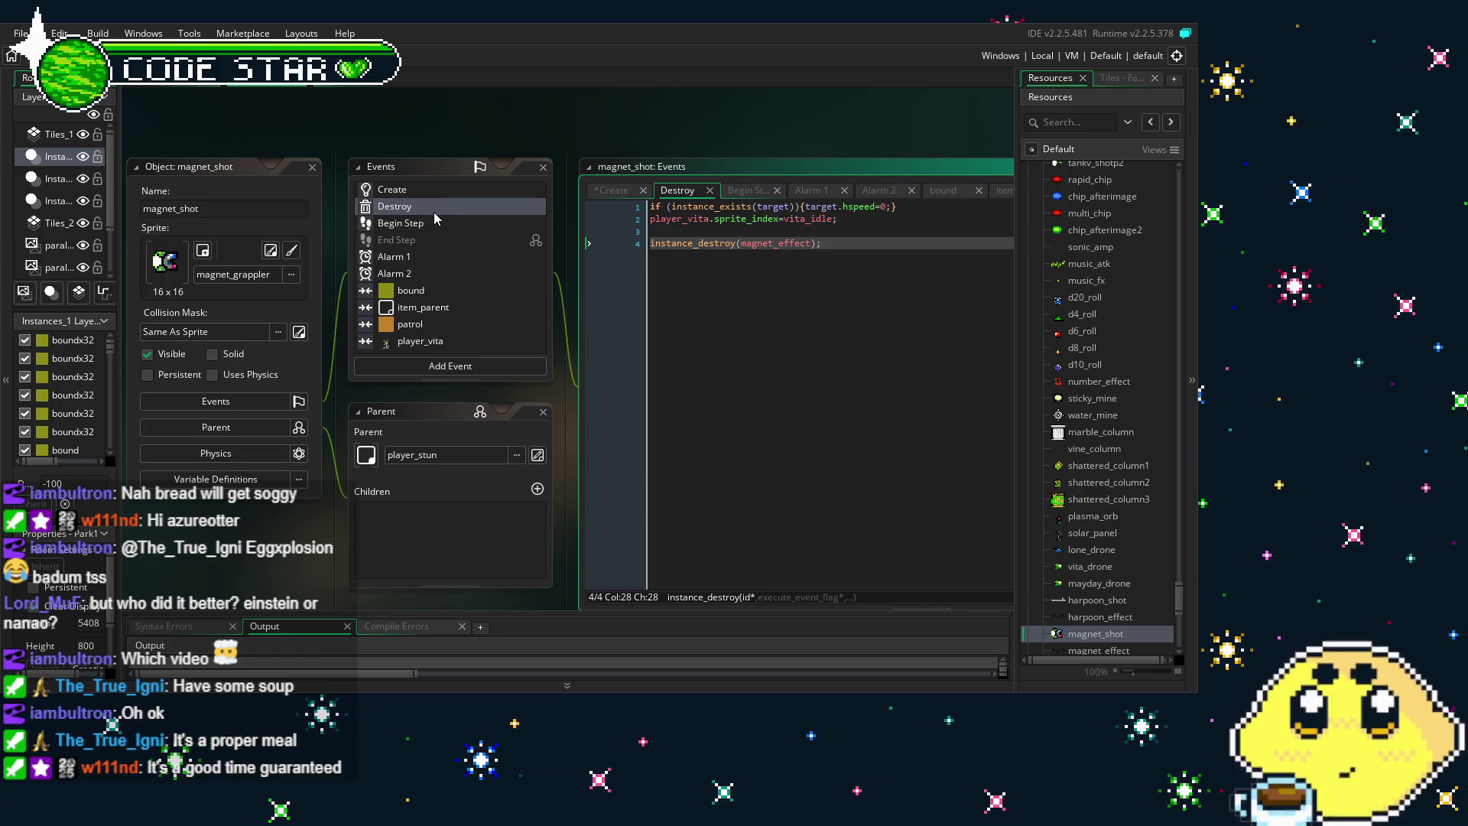
# Replace player_vita with item_parent on lines 1 and 2 of the Begin Step code
pyautogui.click(439, 229)
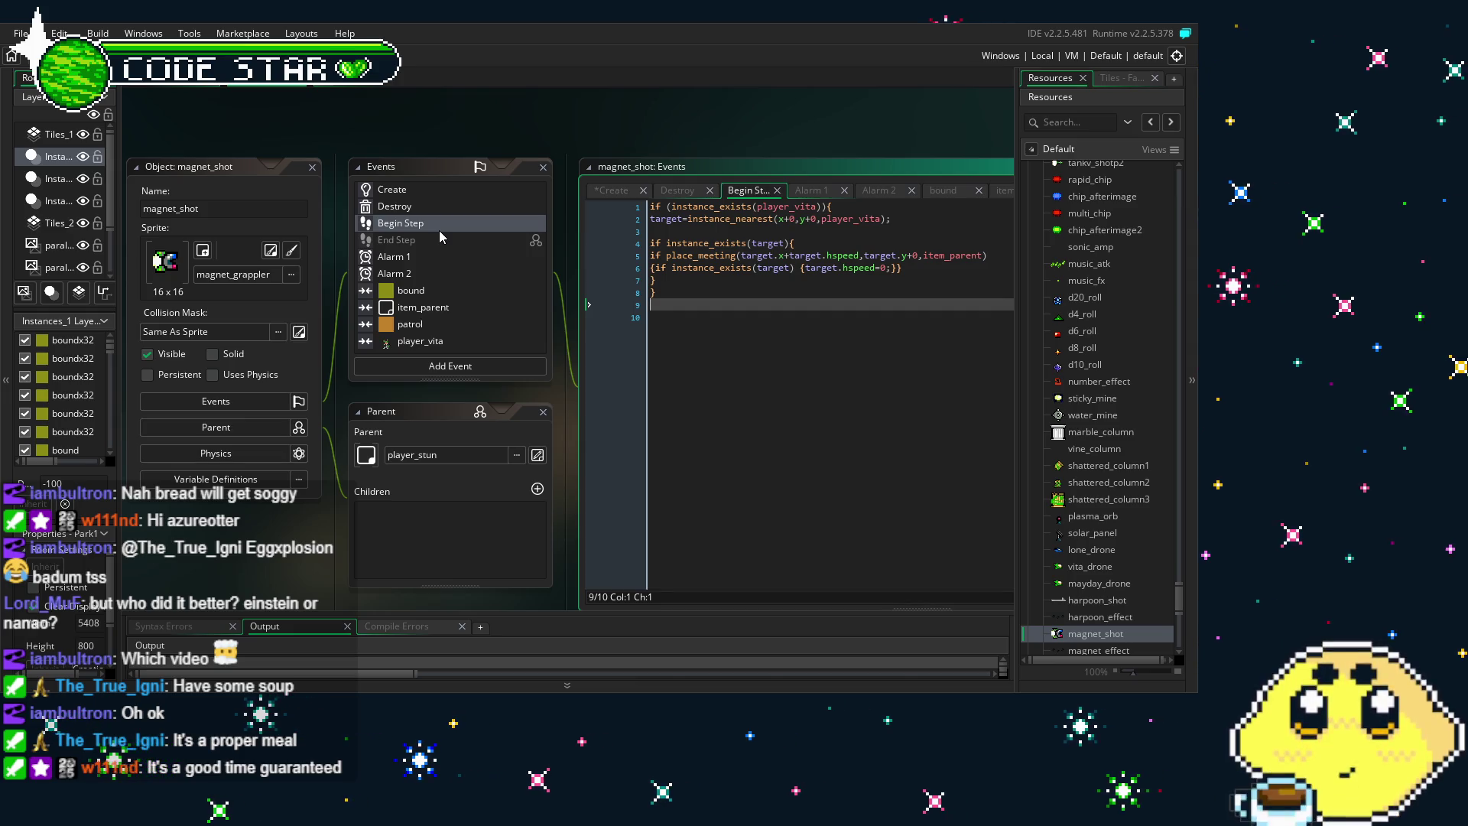
pyautogui.moveTo(817, 206); pyautogui.dragTo(757, 207)
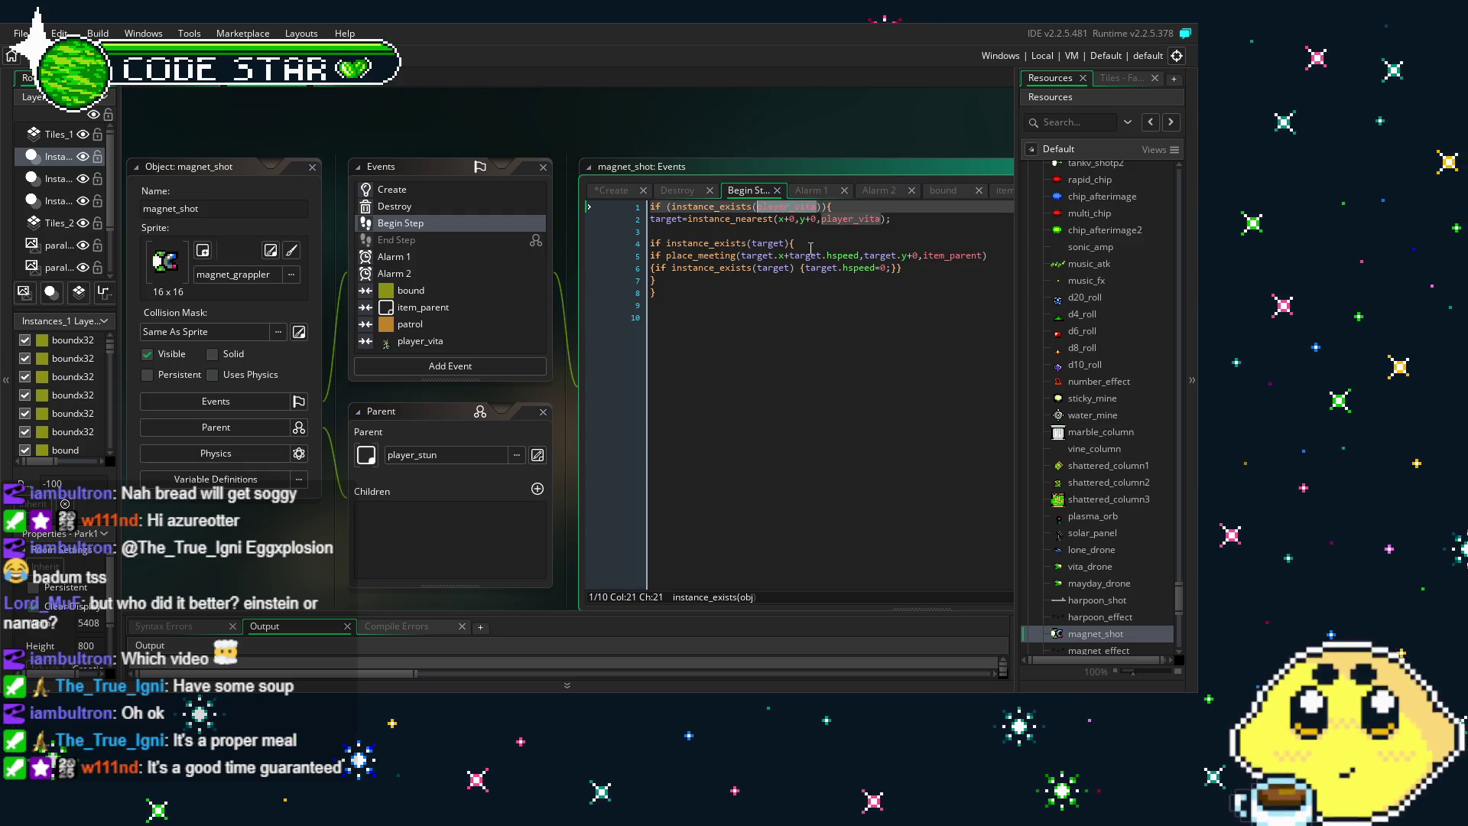
pyautogui.write('item_paren')
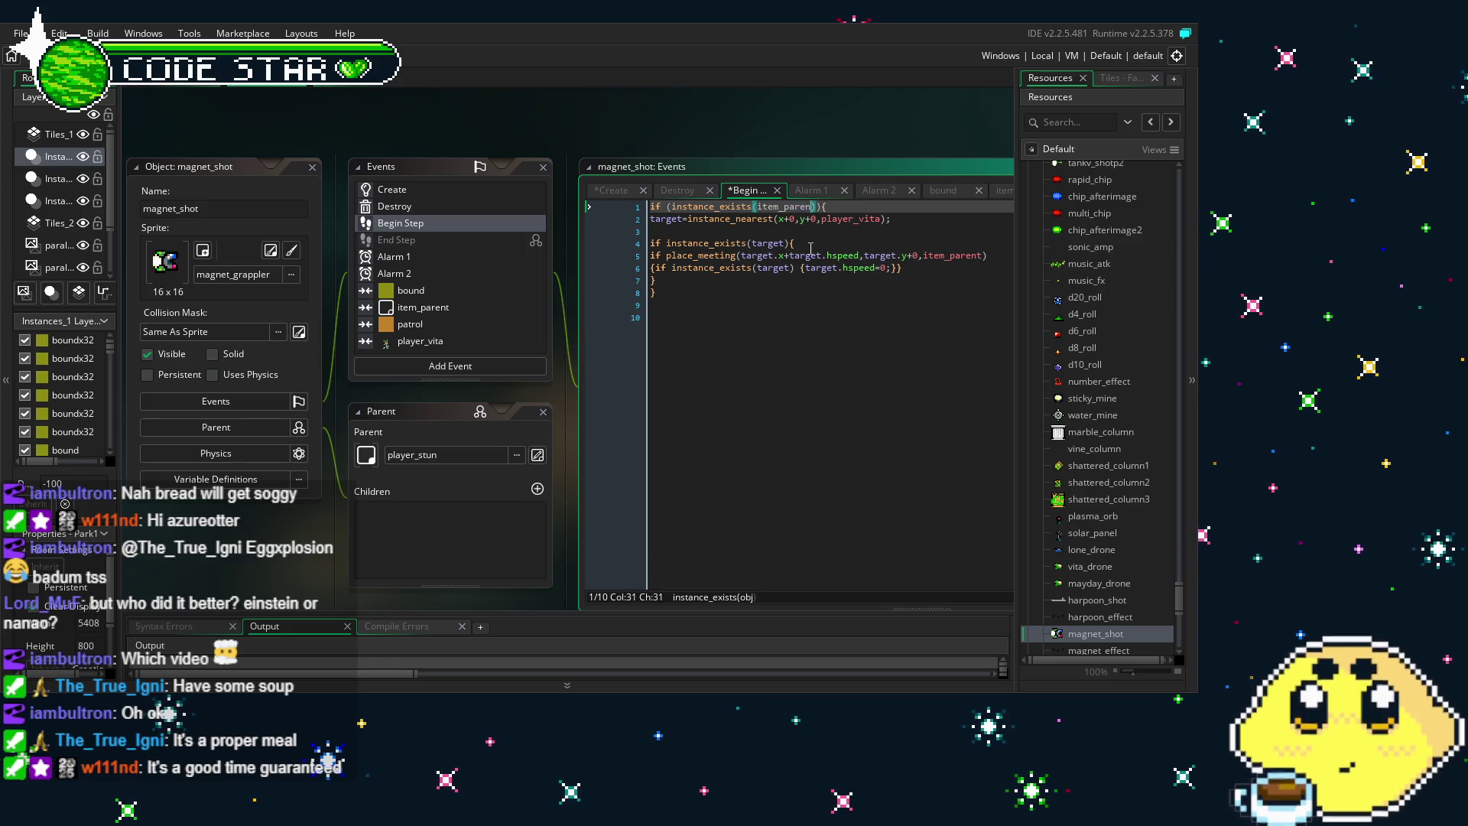
pyautogui.write('t')
pyautogui.click(883, 218)
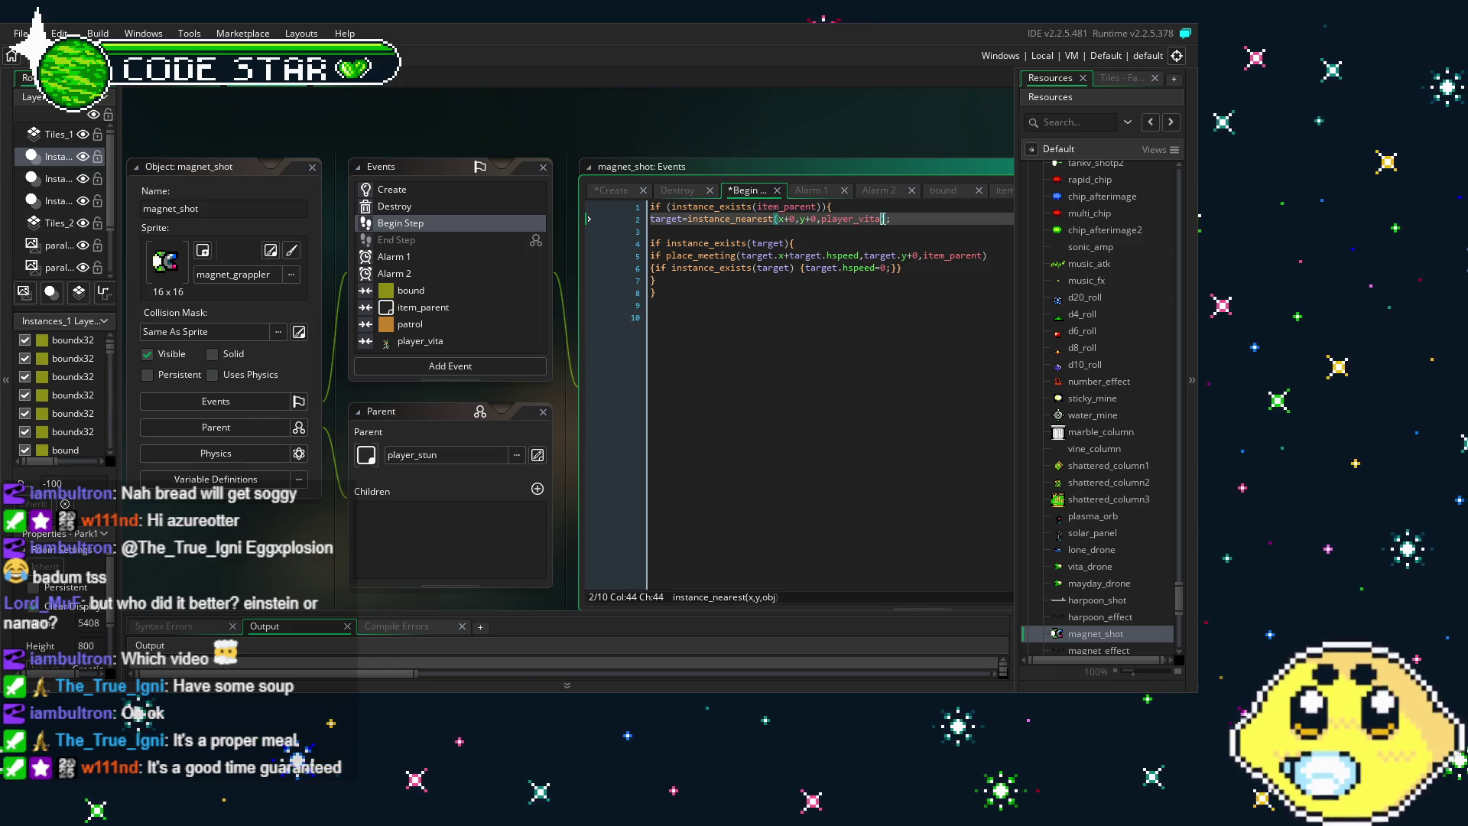
pyautogui.hotkey('ctrl', 'shift', 'Left')
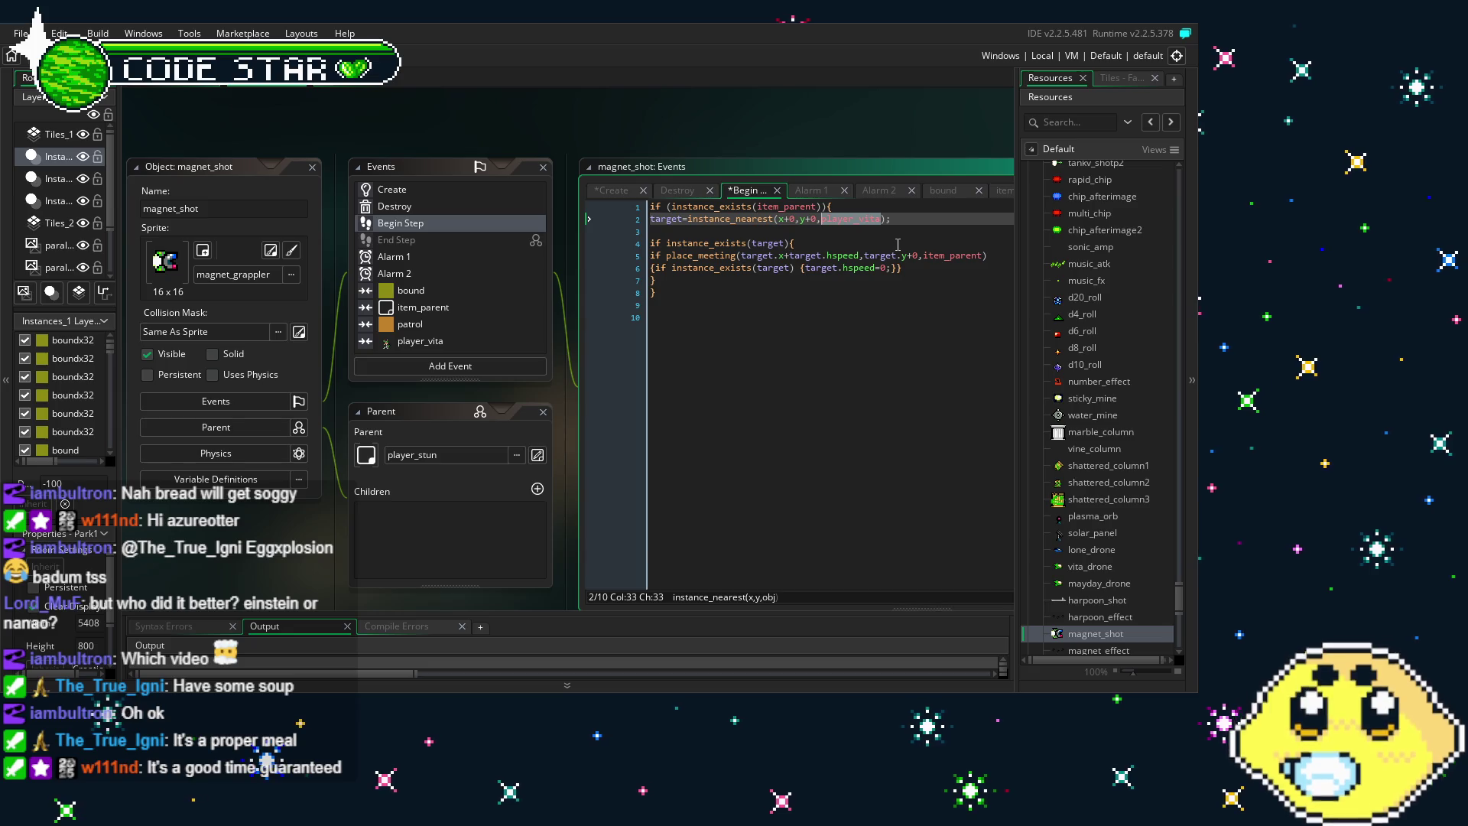
pyautogui.write('item_par')
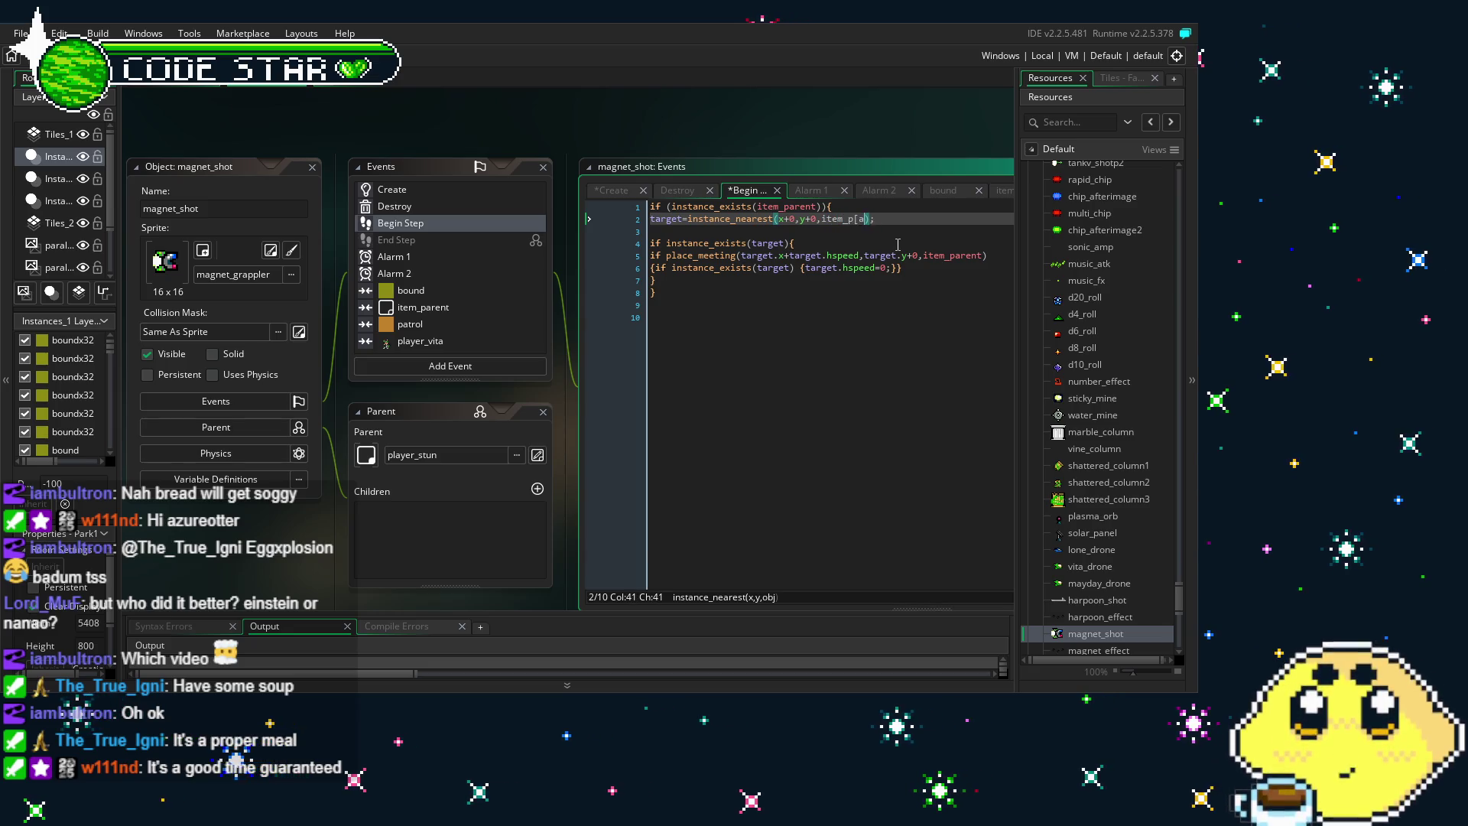
pyautogui.write('ent')
pyautogui.click(719, 371)
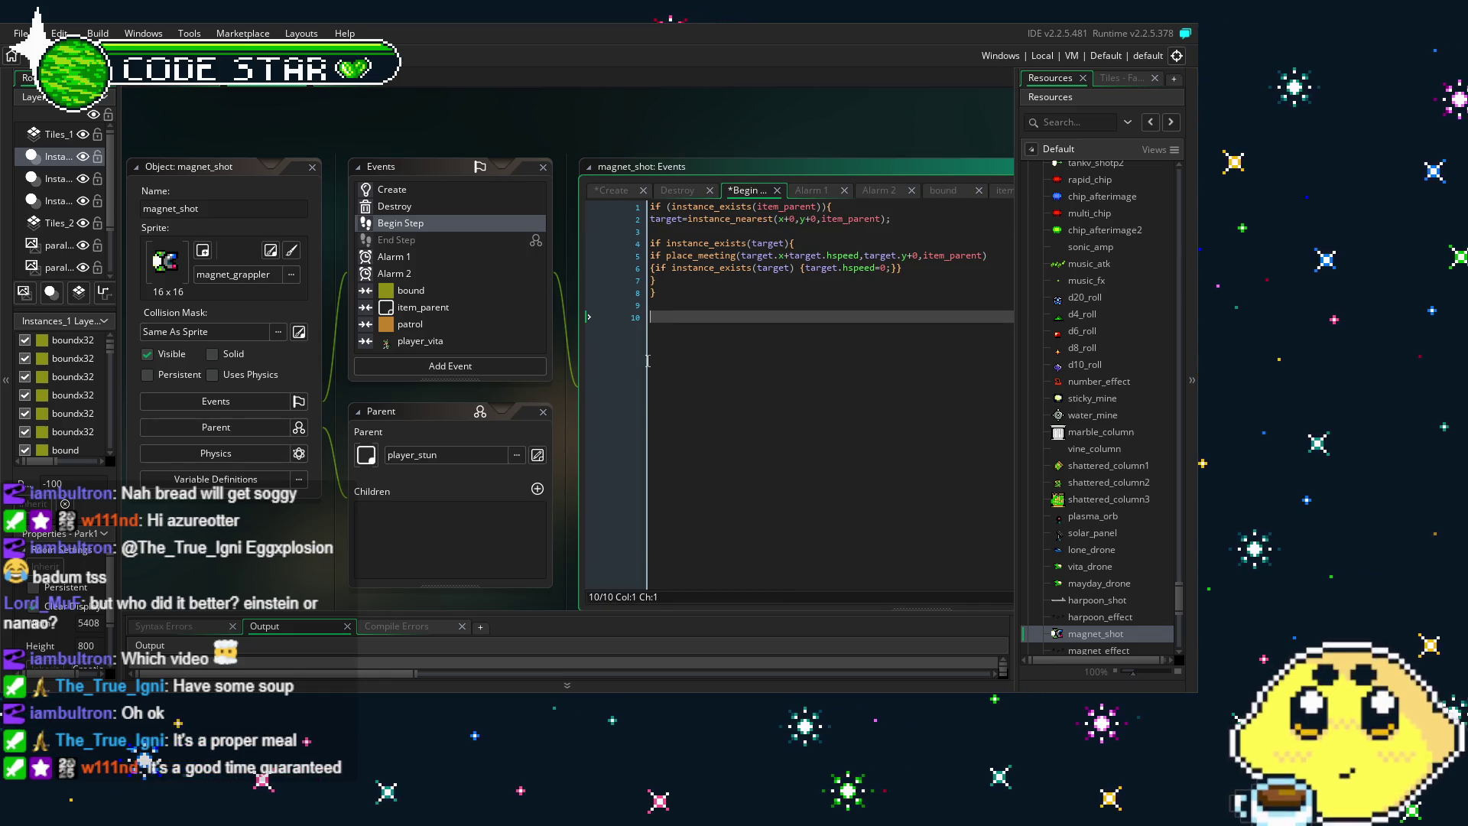
pyautogui.click(438, 256)
pyautogui.click(458, 267)
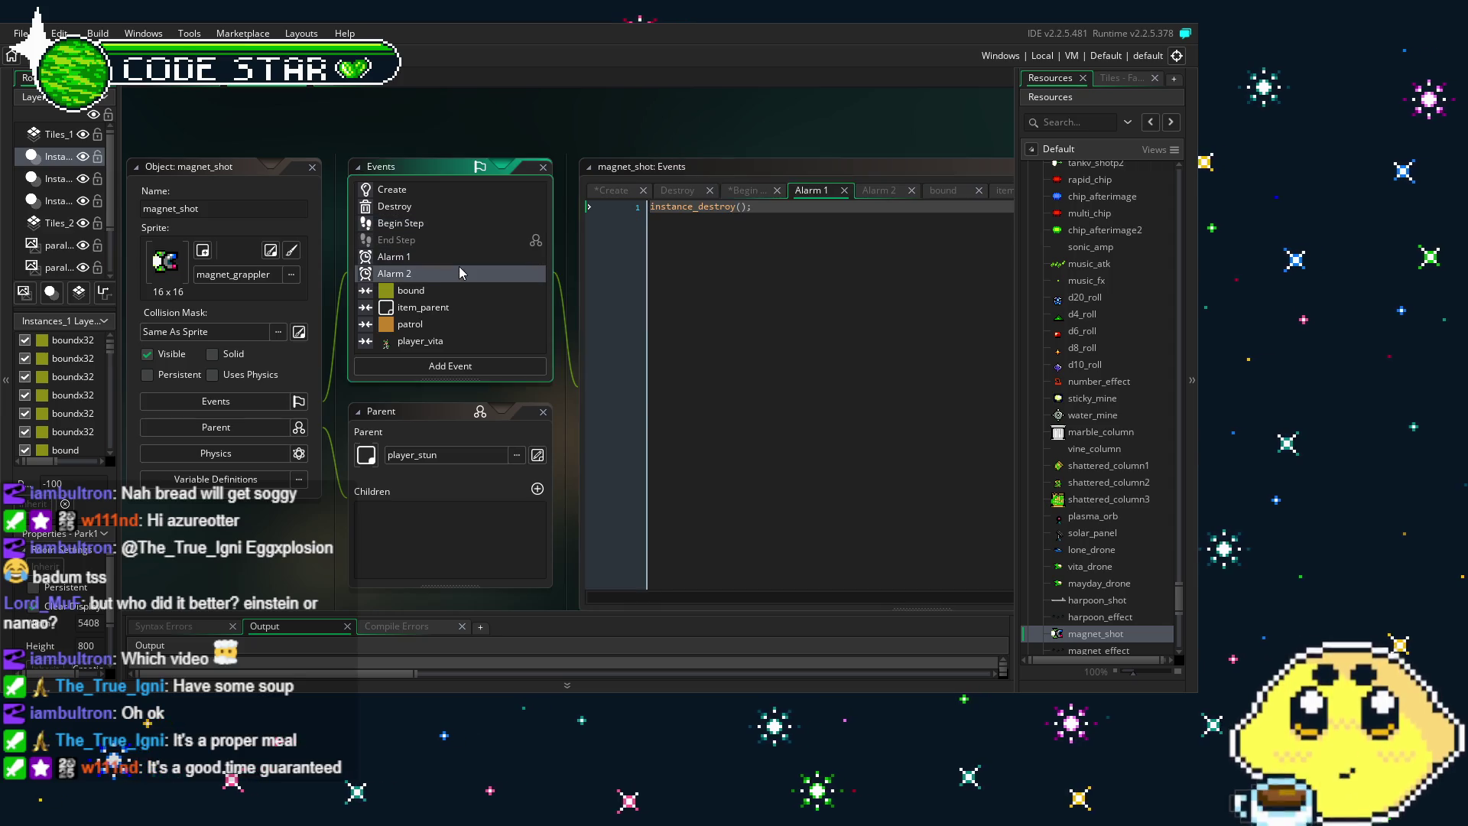
# Inspect the bound, item_parent, patrol and player_vita collisions, then save and run the game with F5
pyautogui.click(468, 293)
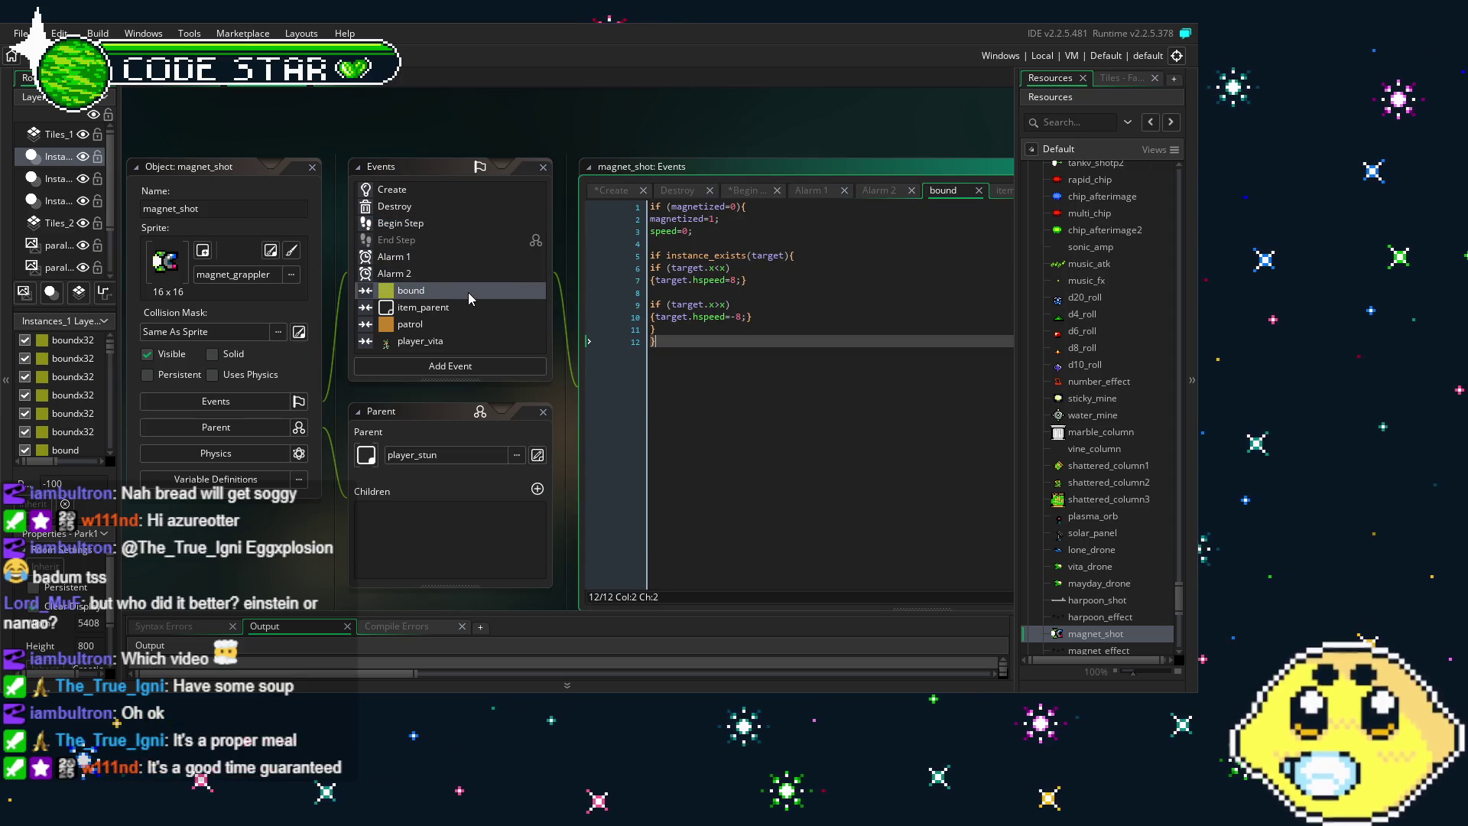
pyautogui.click(475, 308)
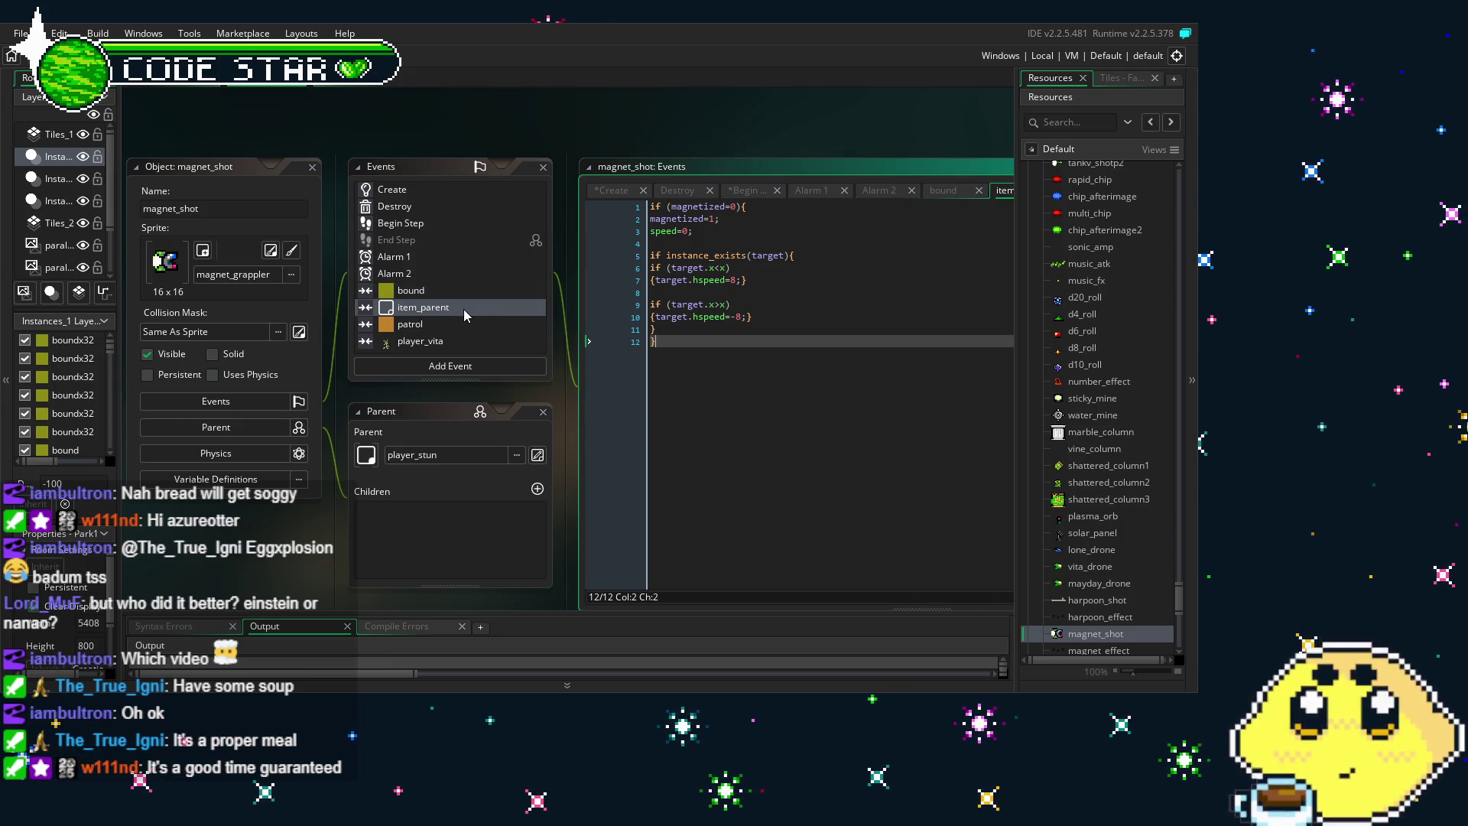
pyautogui.scroll(-1, 463, 311)
pyautogui.click(444, 282)
pyautogui.click(459, 296)
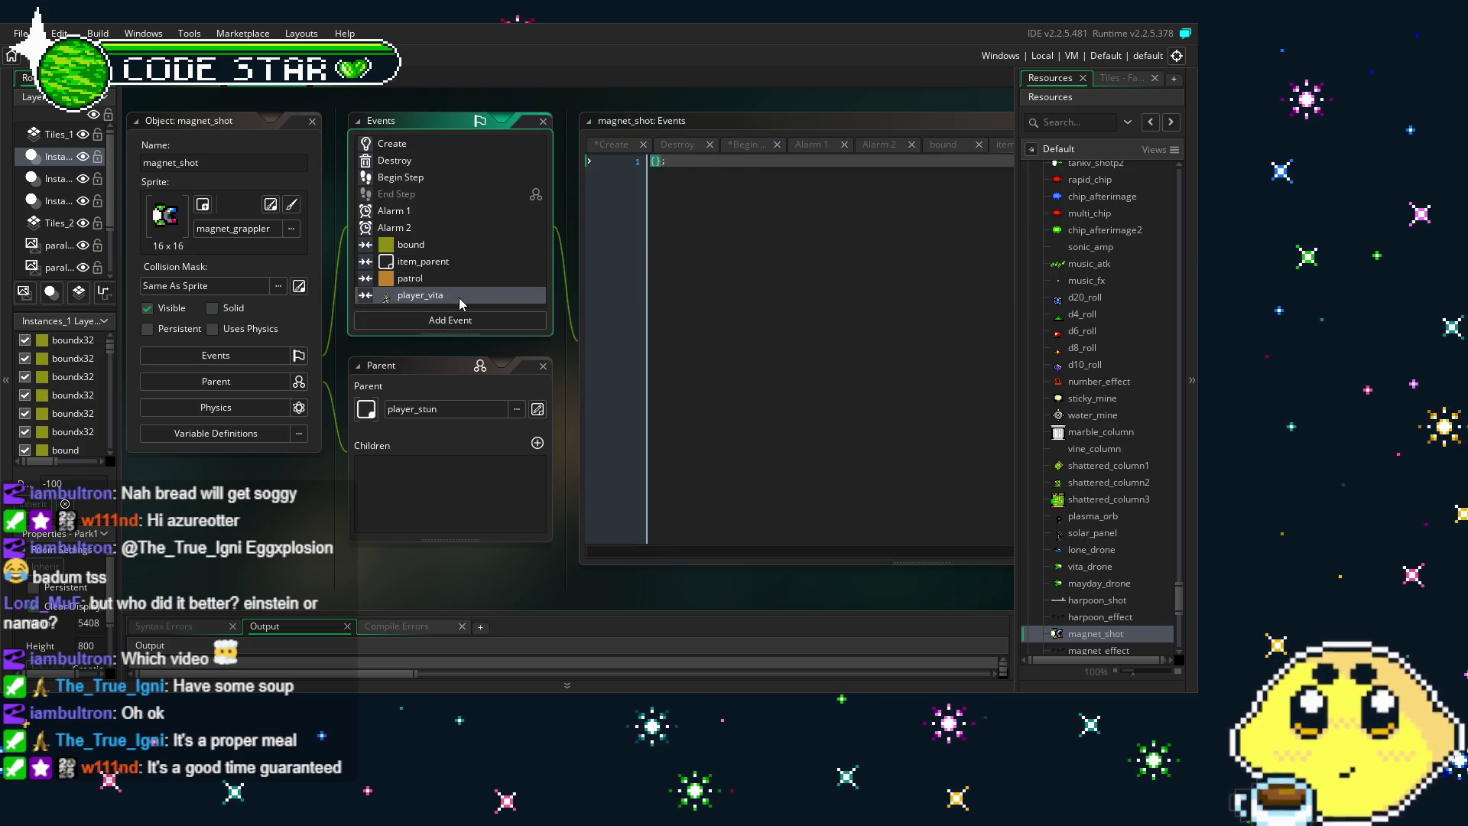
pyautogui.click(448, 260)
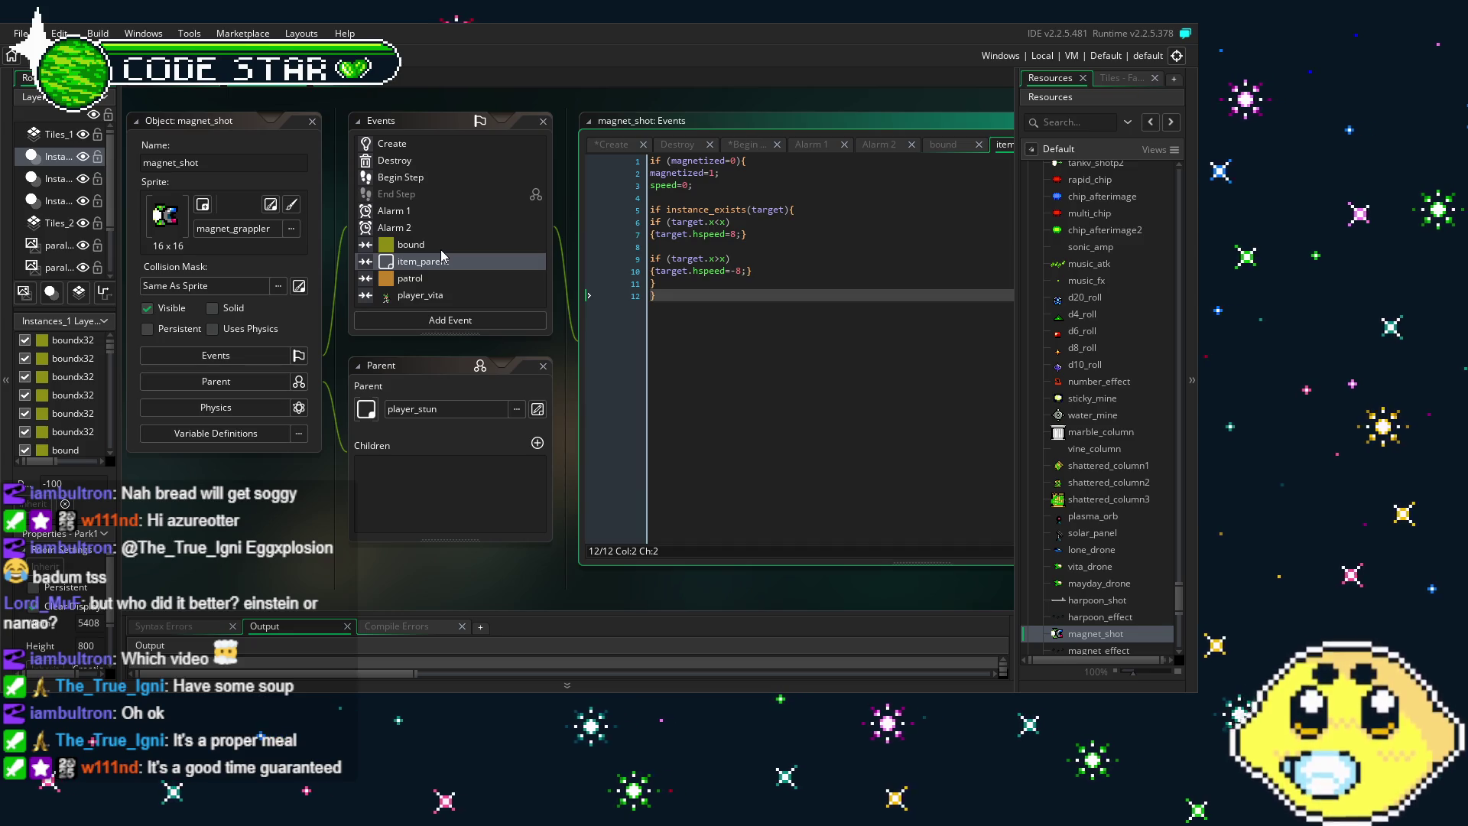
pyautogui.click(742, 162)
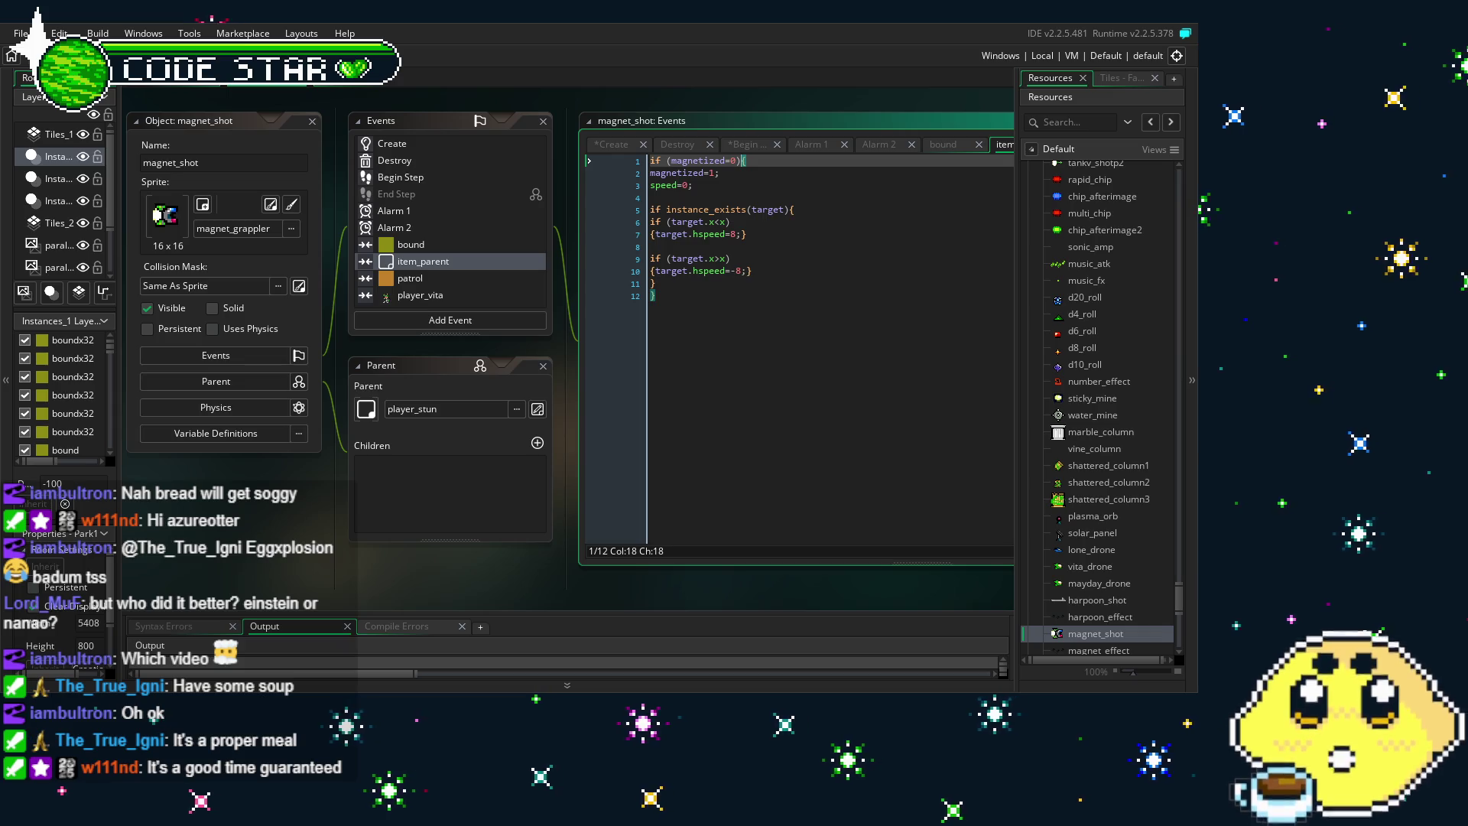
pyautogui.press('F5')
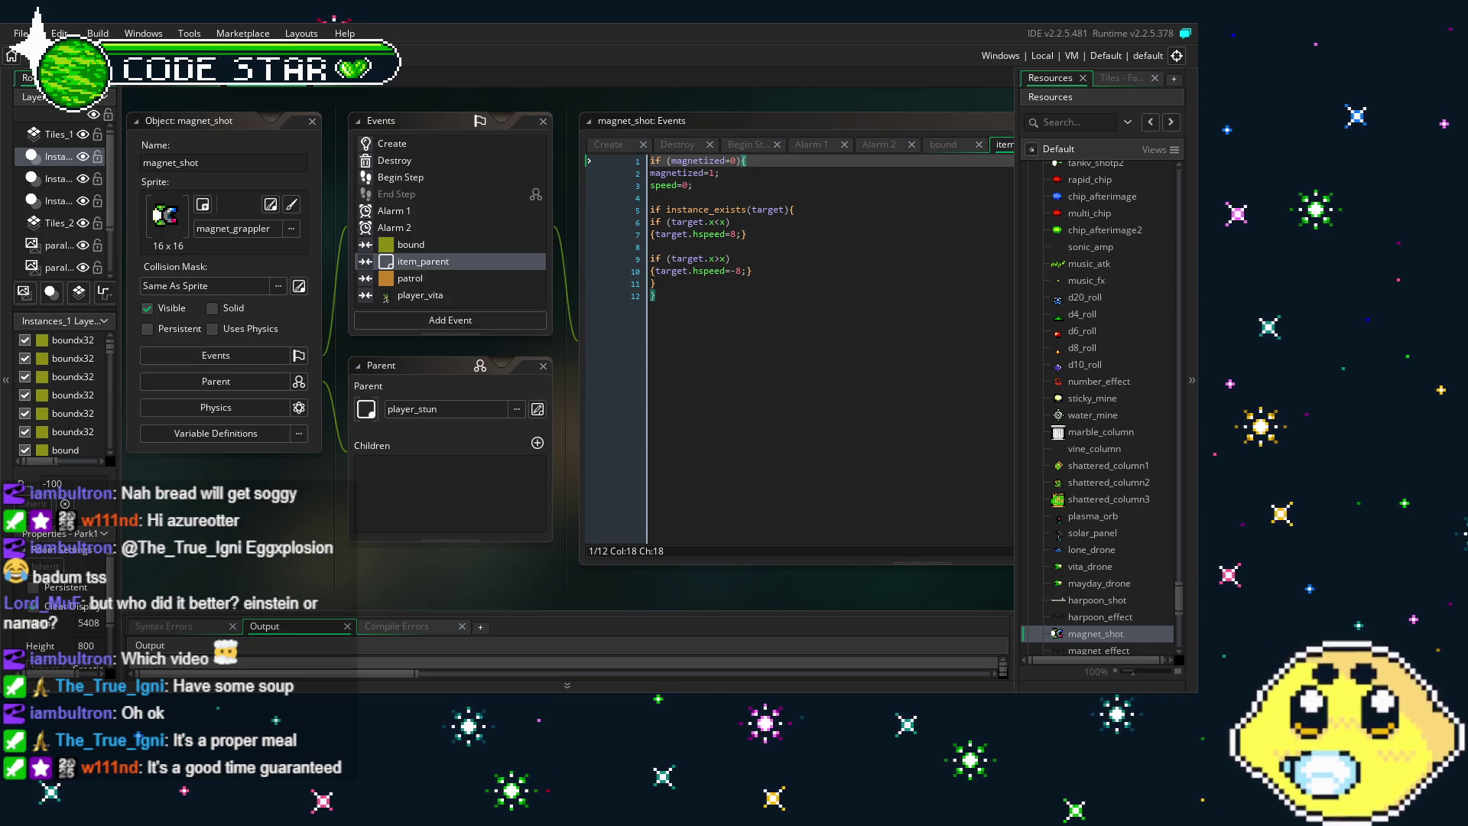
# Read magnet_shot's Create, Destroy and Begin Step code in turn
pyautogui.scroll(1, 566, 351)
pyautogui.click(459, 189)
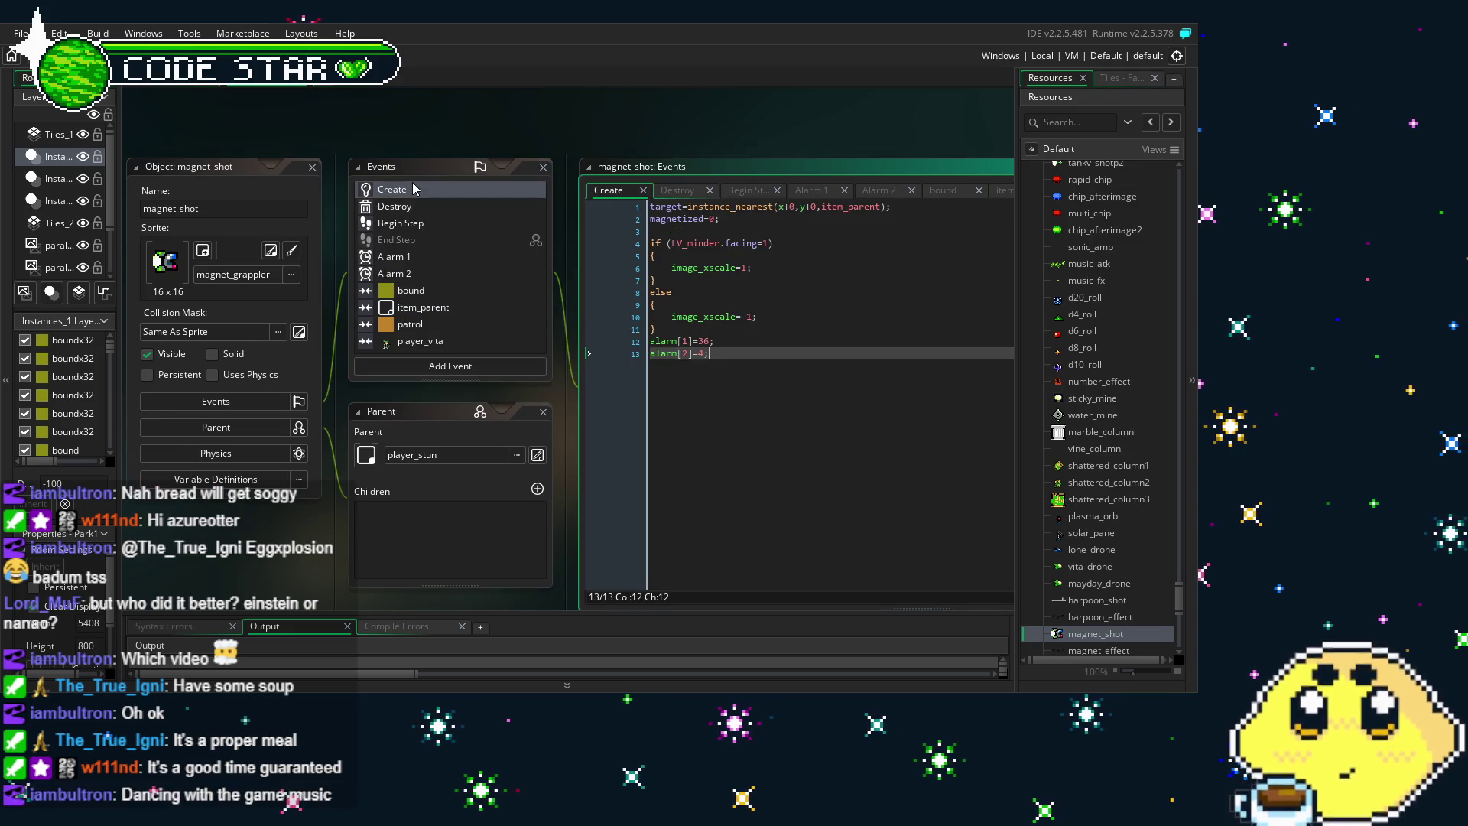
pyautogui.hscroll(2, 642, 494)
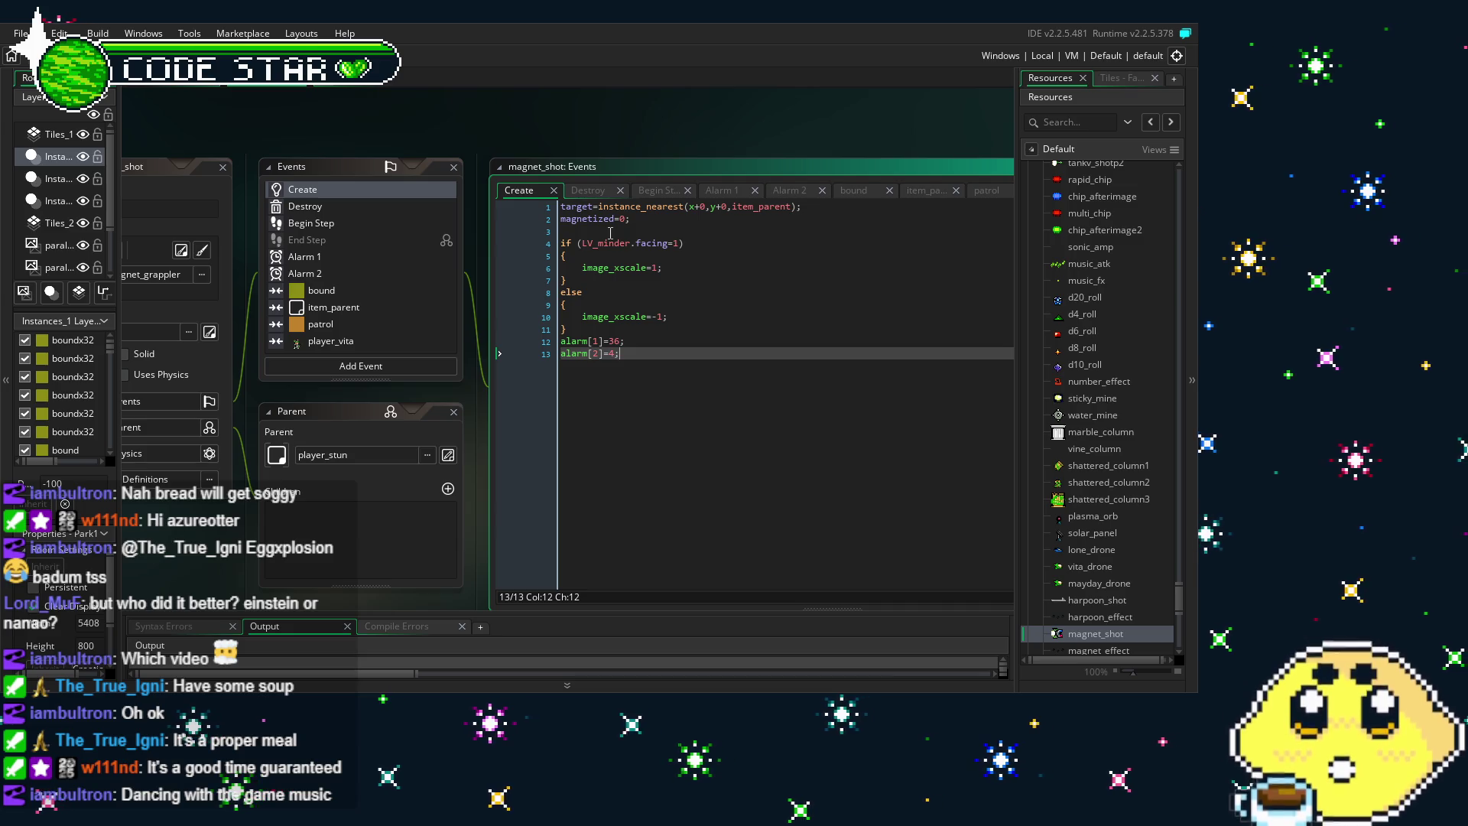
pyautogui.click(341, 206)
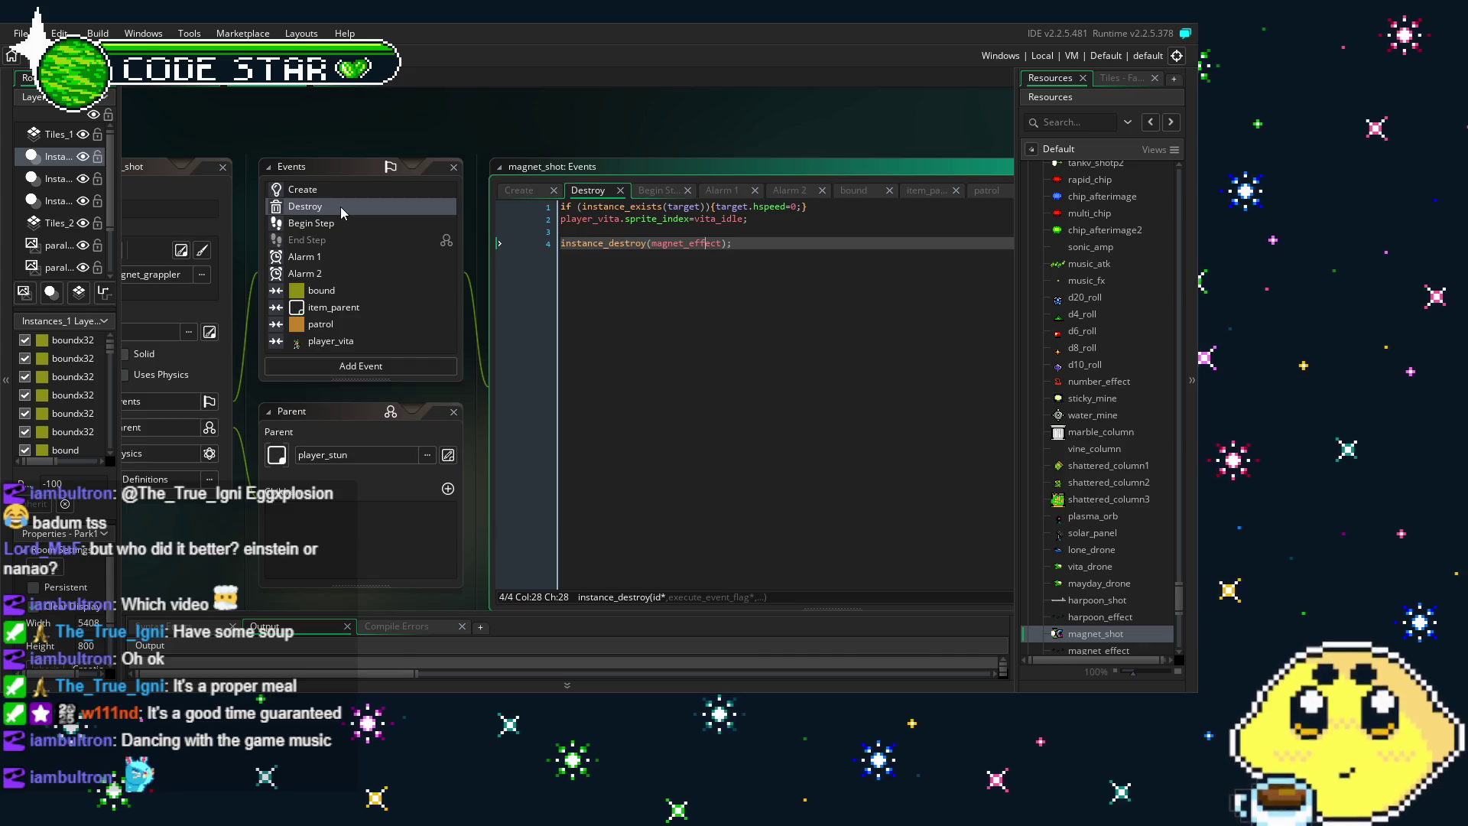
pyautogui.click(346, 222)
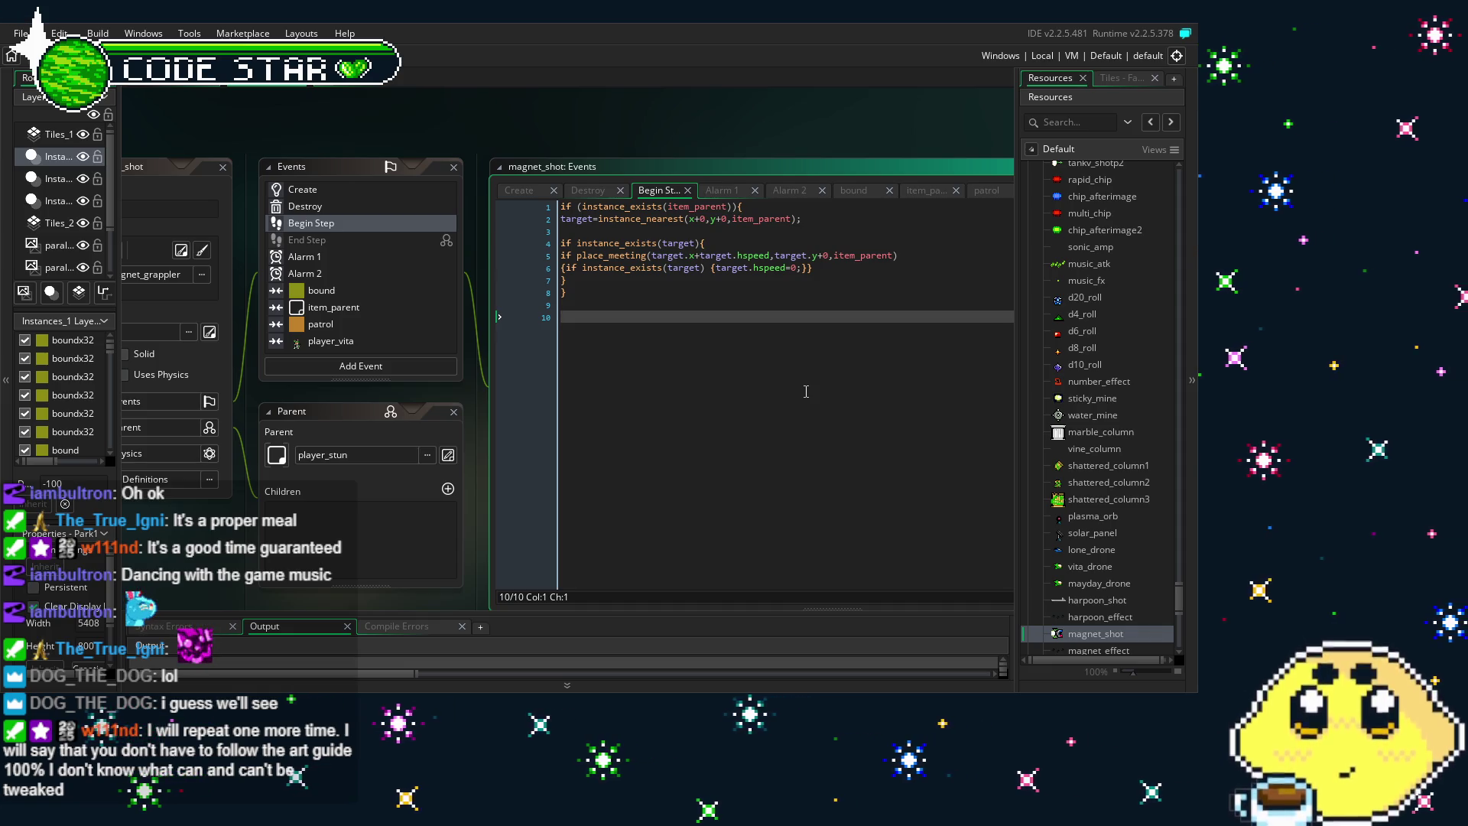
# Step through Alarm 1, Alarm 2, bound, item_parent and Begin Step, returning to Create
pyautogui.click(337, 260)
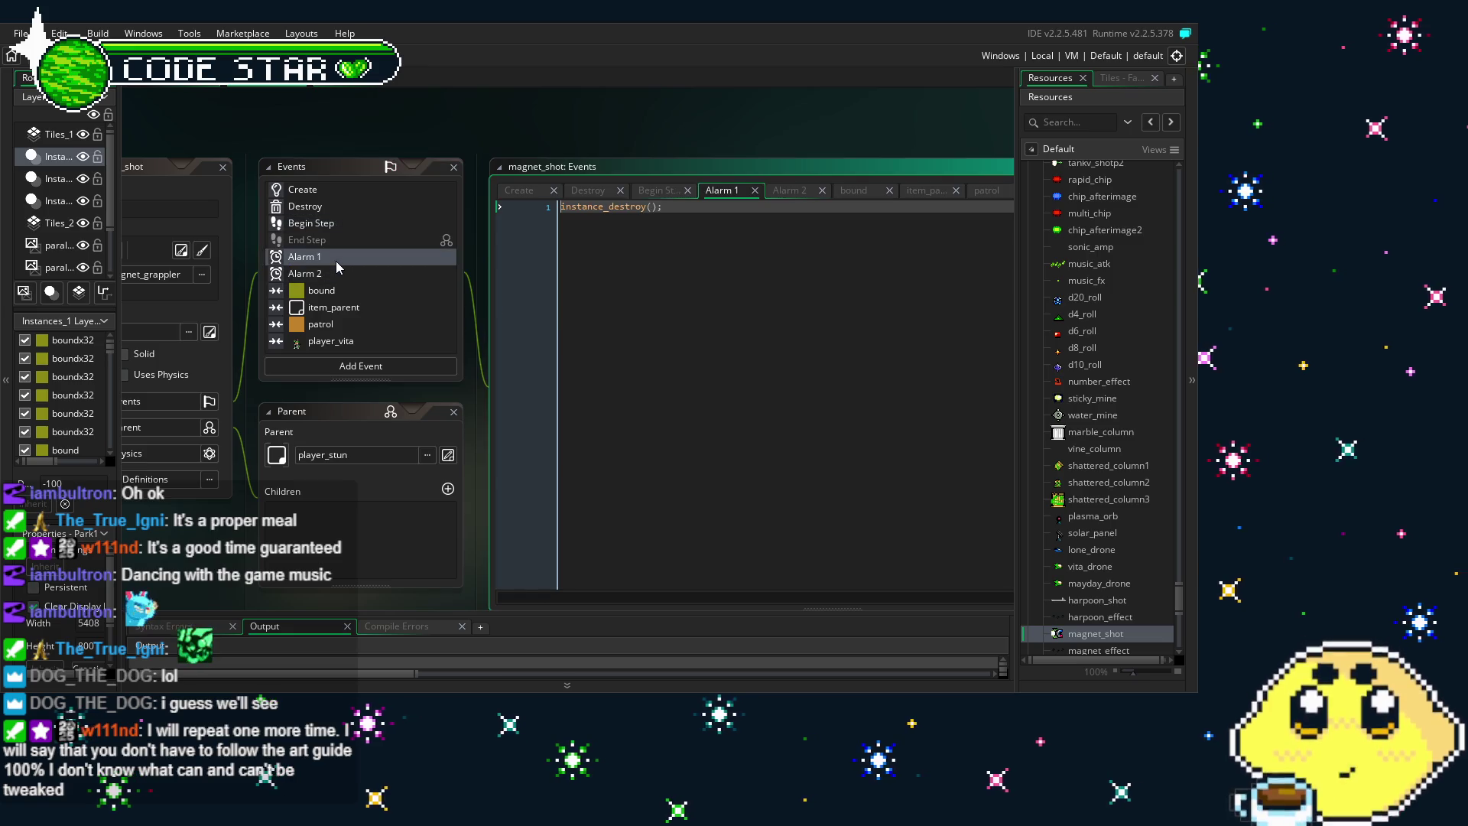
pyautogui.click(347, 269)
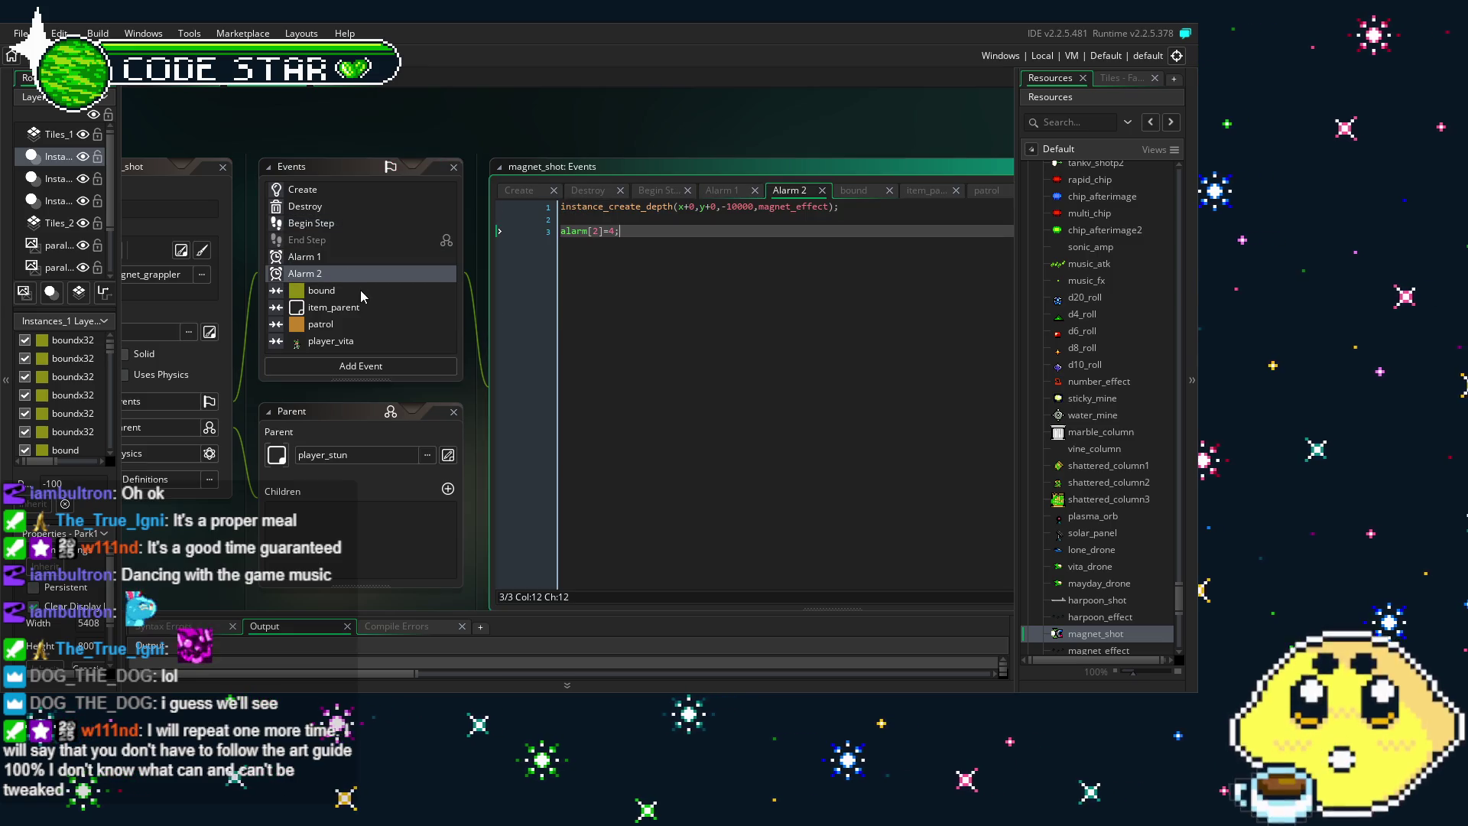
pyautogui.click(360, 291)
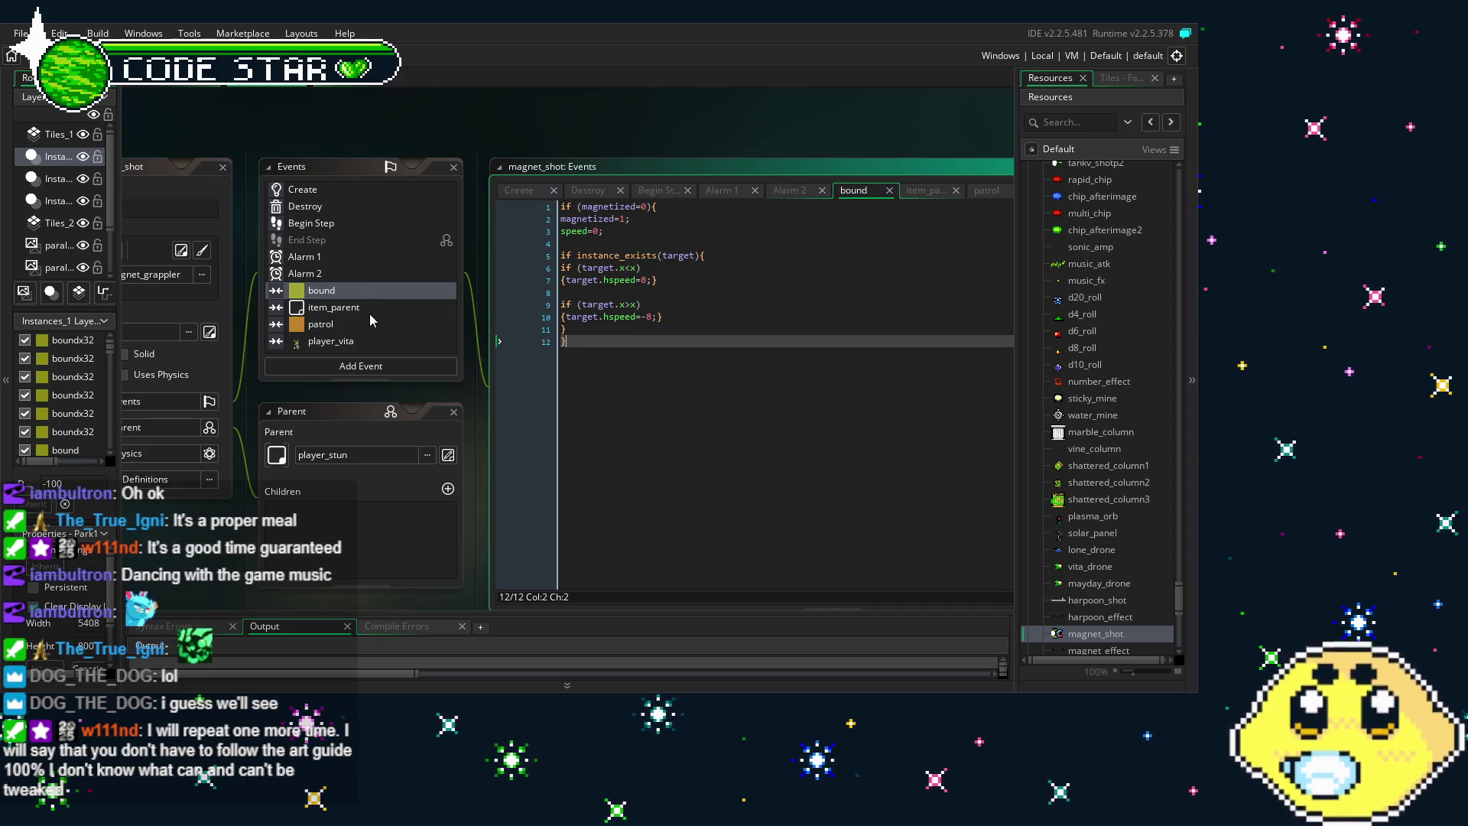
pyautogui.click(370, 313)
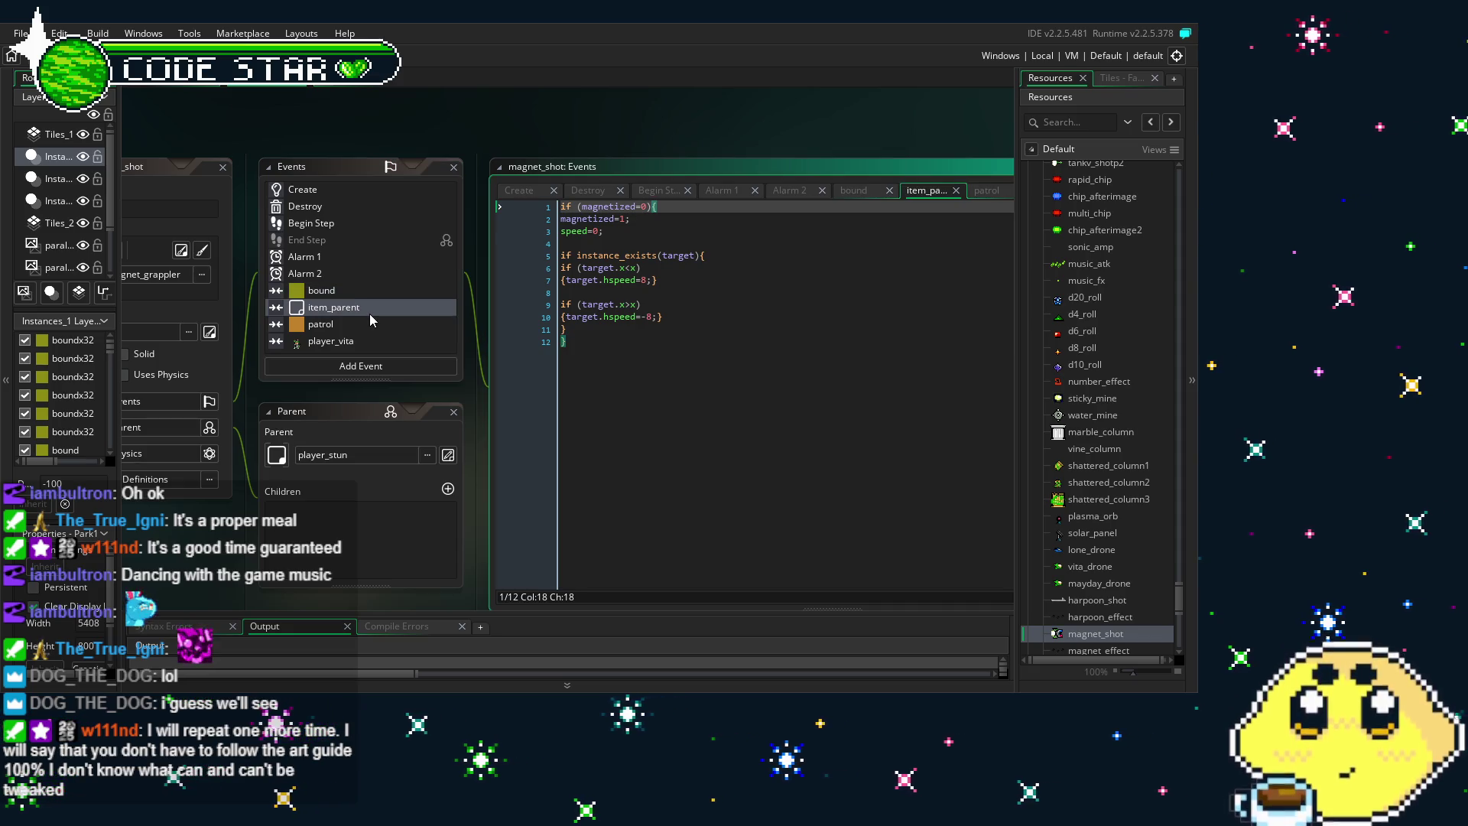
pyautogui.click(302, 225)
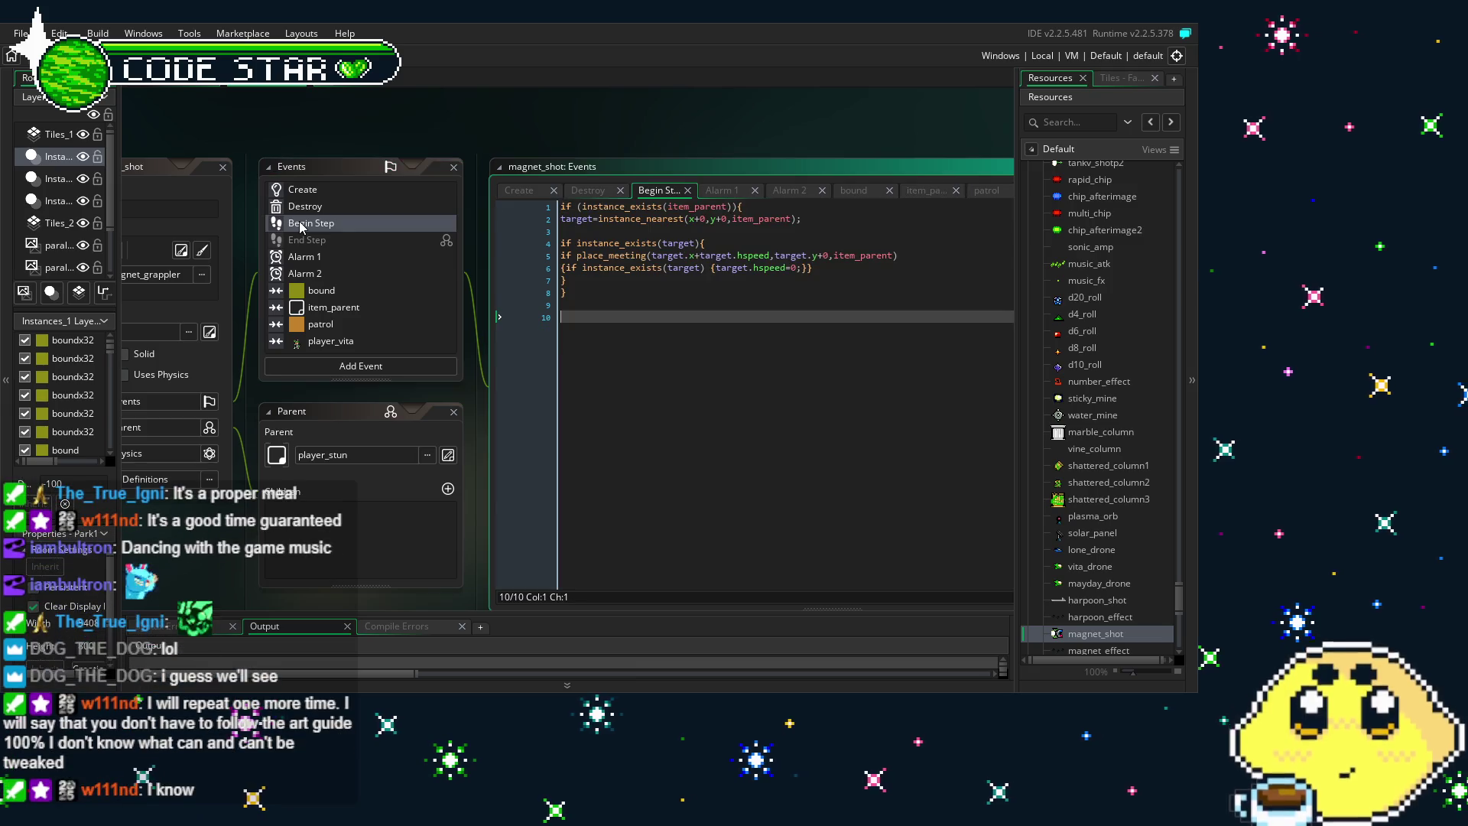
pyautogui.scroll(2, 341, 257)
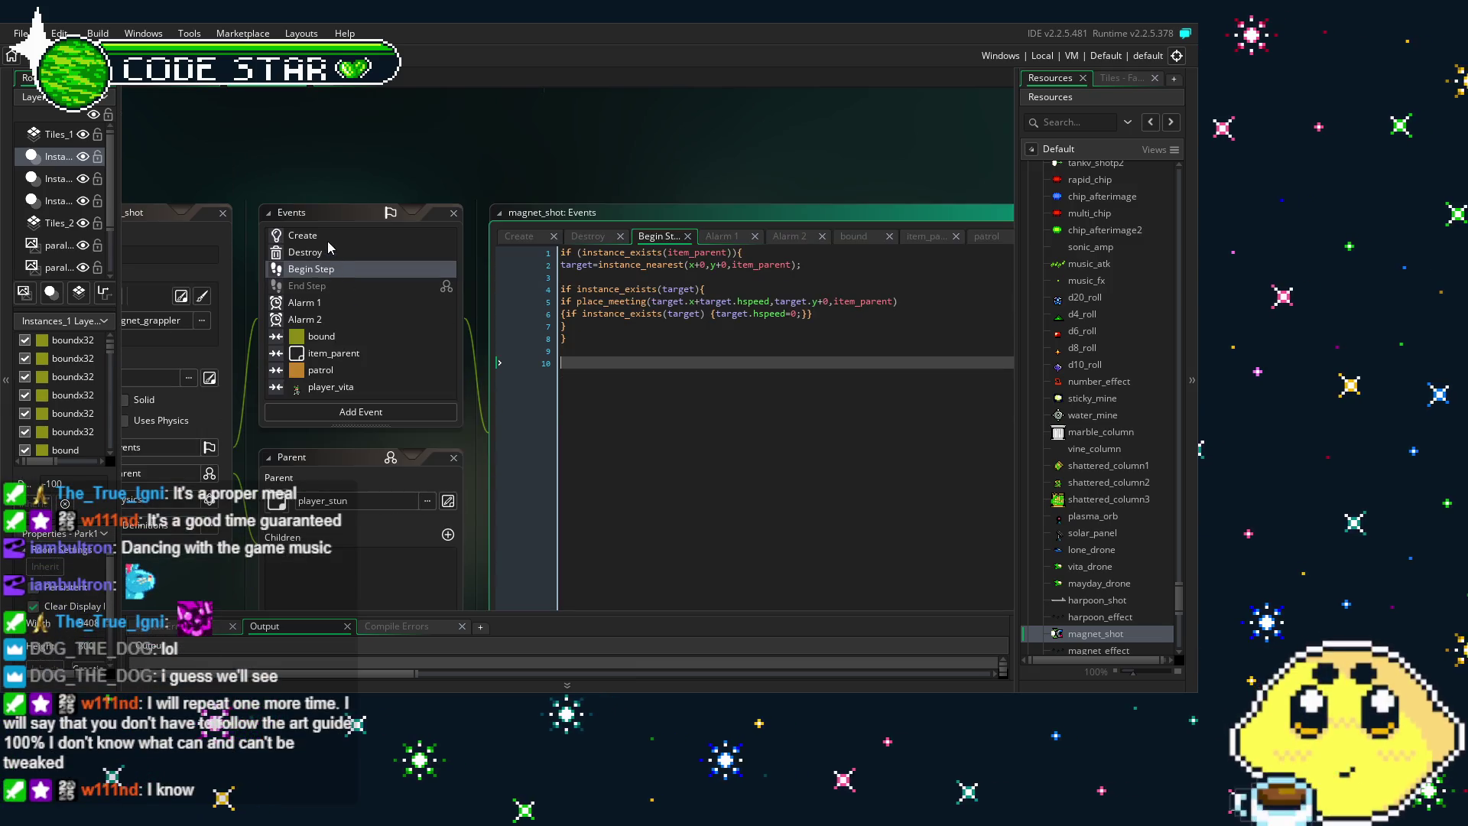
pyautogui.click(323, 235)
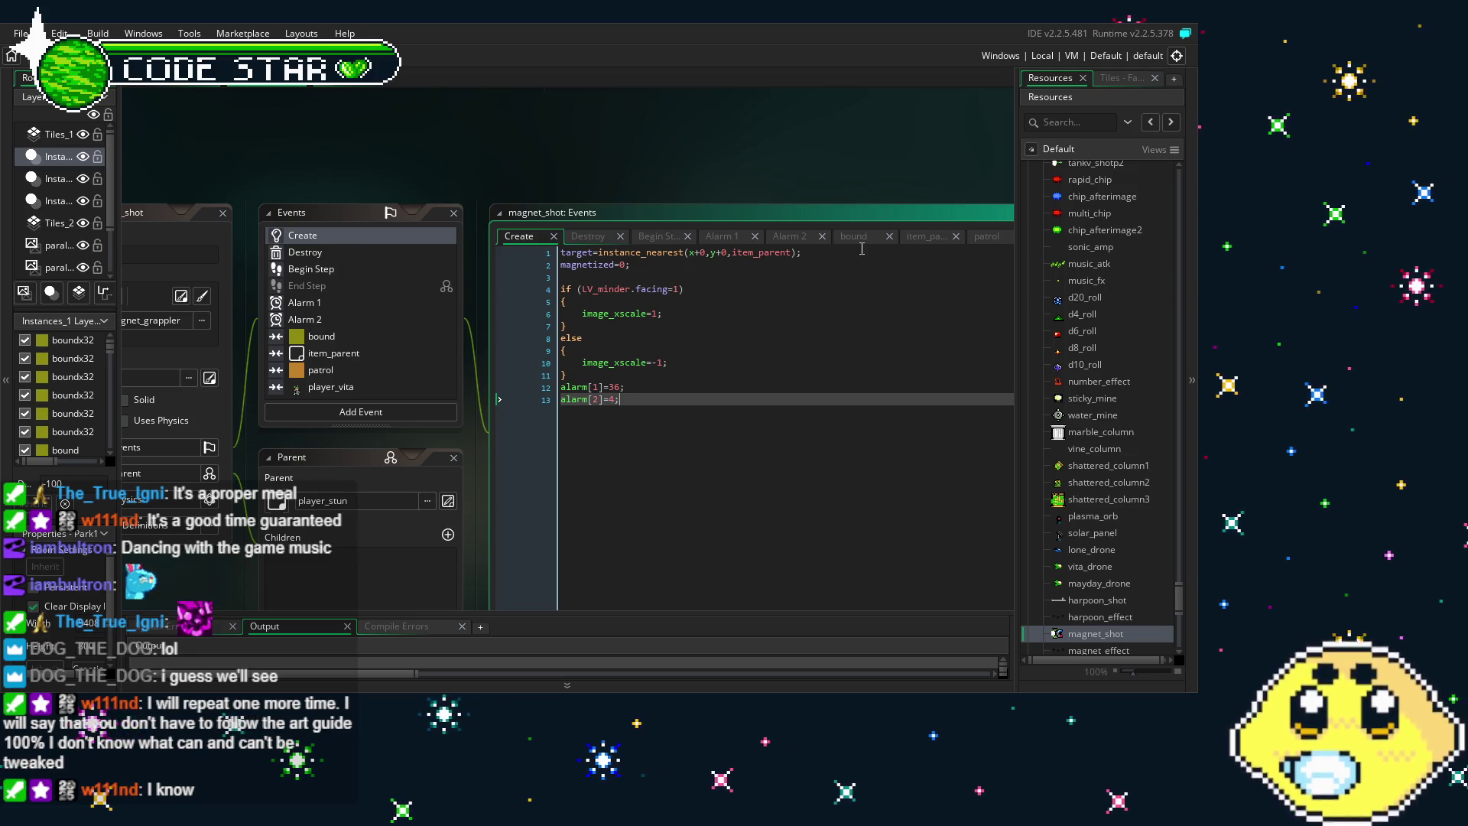
# Delete the target=instance_nearest line from magnet_shot's Create event
pyautogui.moveTo(859, 252); pyautogui.dragTo(533, 260)
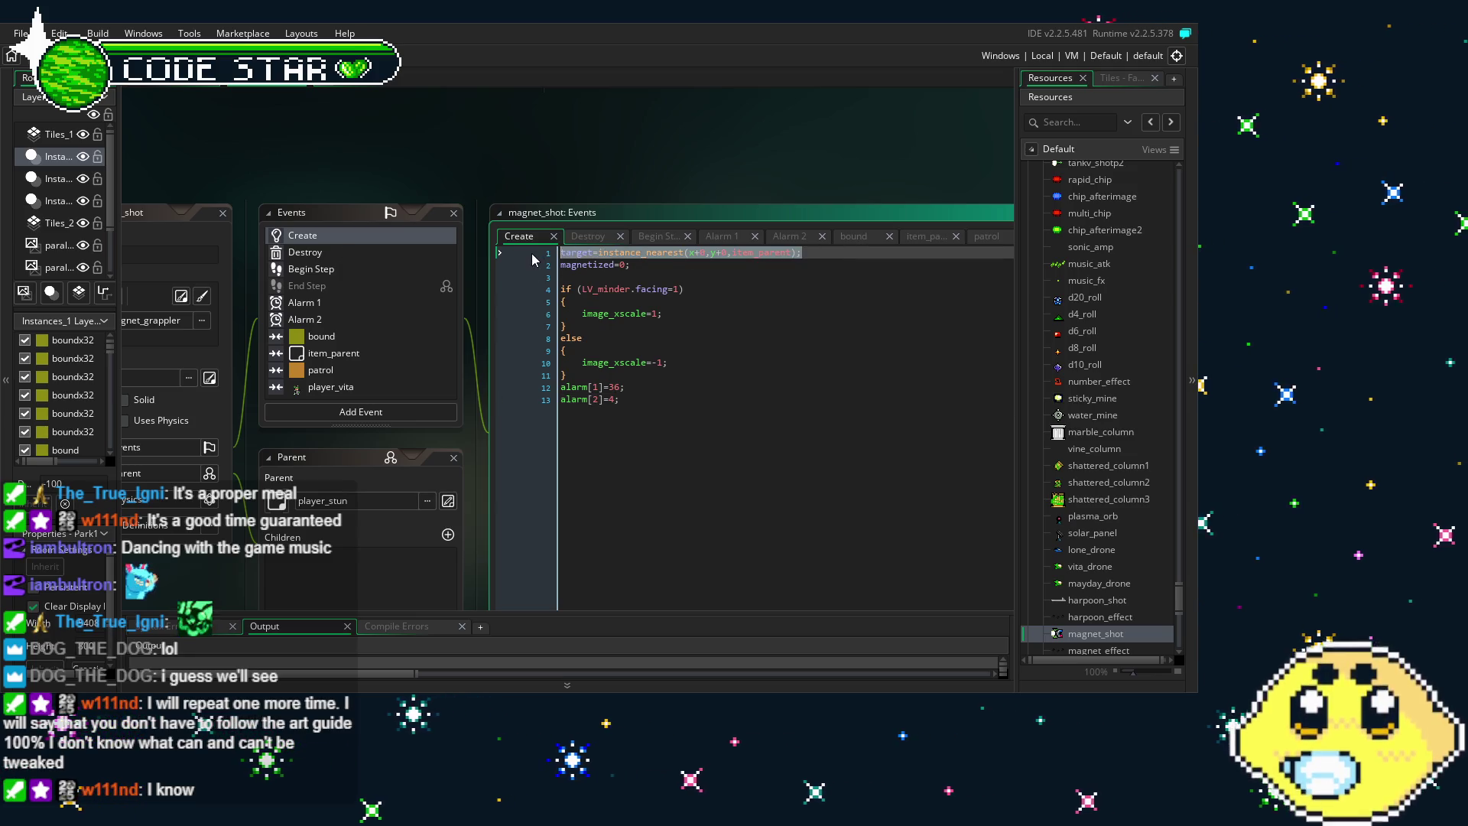
pyautogui.press('BackSpace')
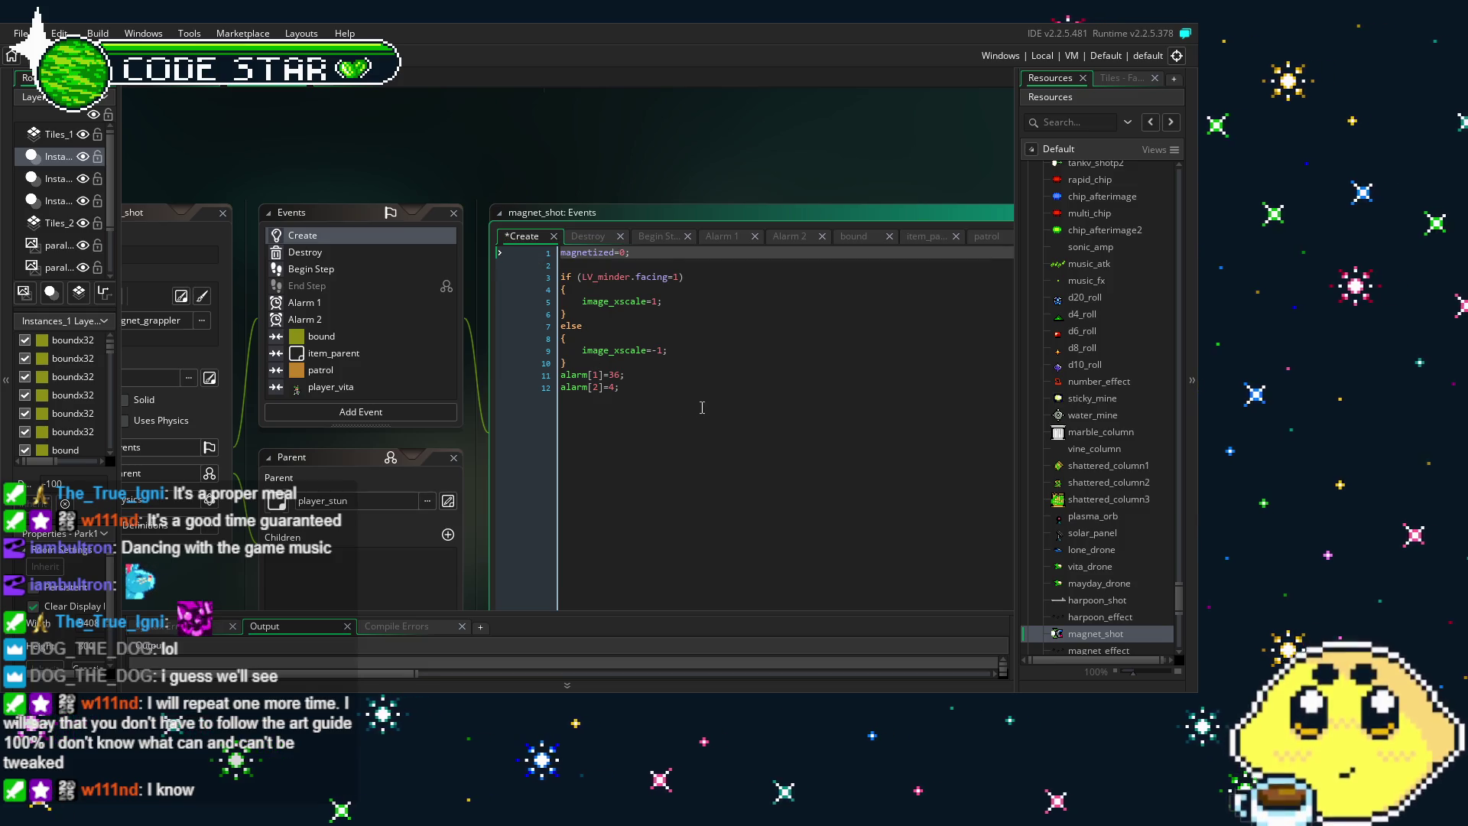
pyautogui.click(702, 407)
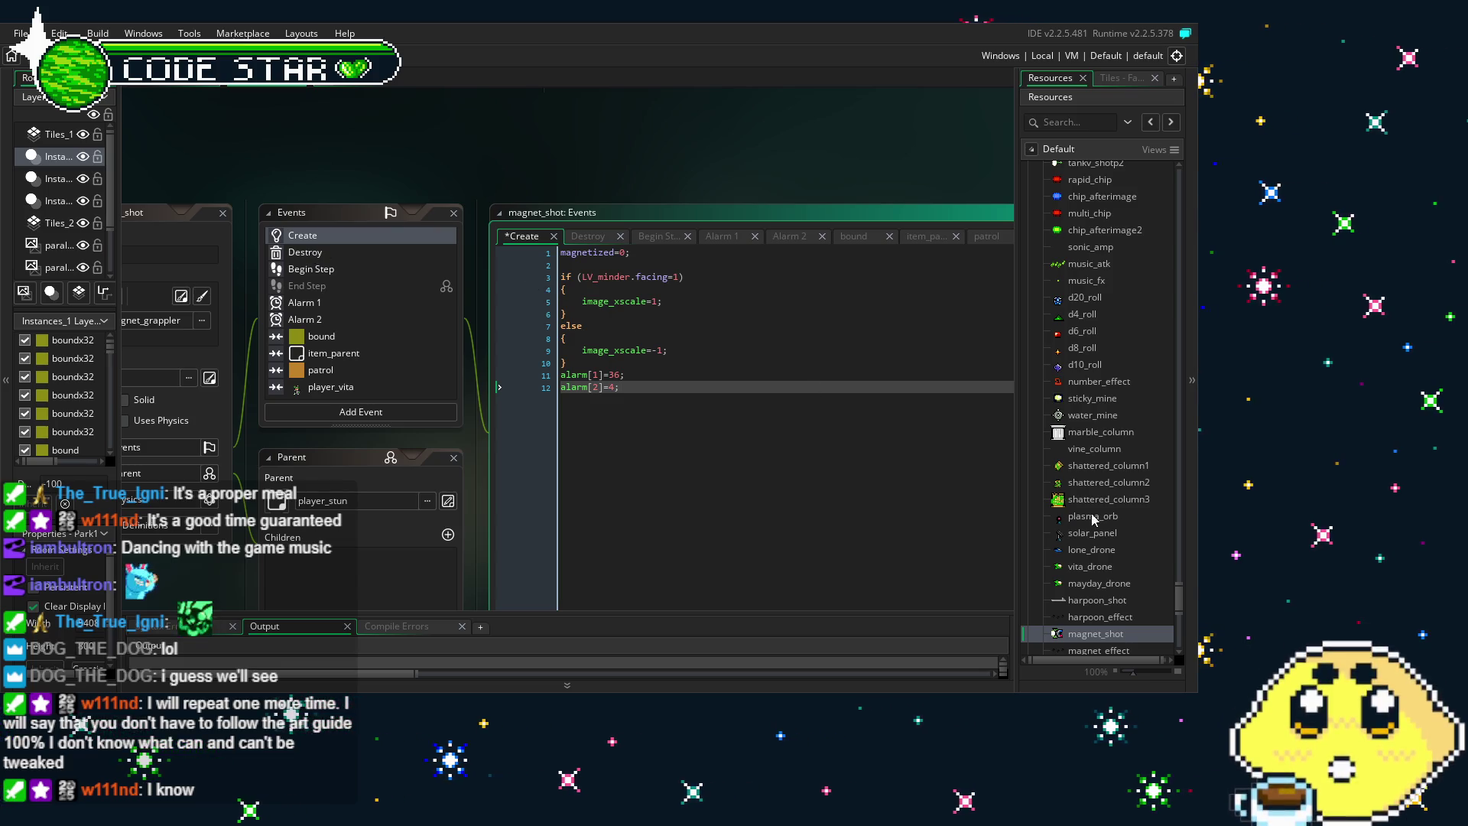
# Scroll the Resources tree up and open the player_vita object
pyautogui.scroll(8, 1094, 550)
pyautogui.scroll(10, 1094, 549)
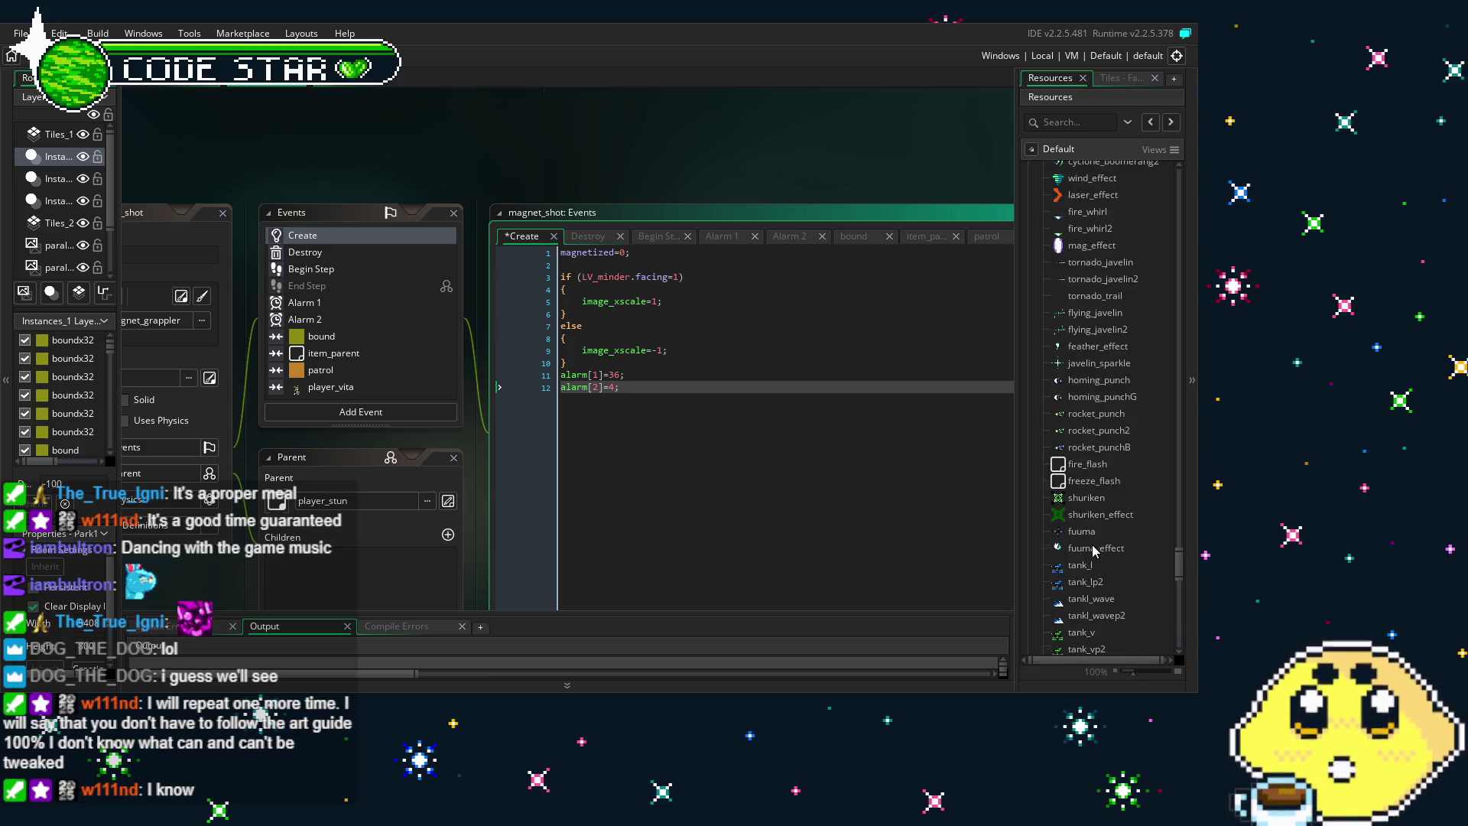
pyautogui.scroll(6, 1091, 549)
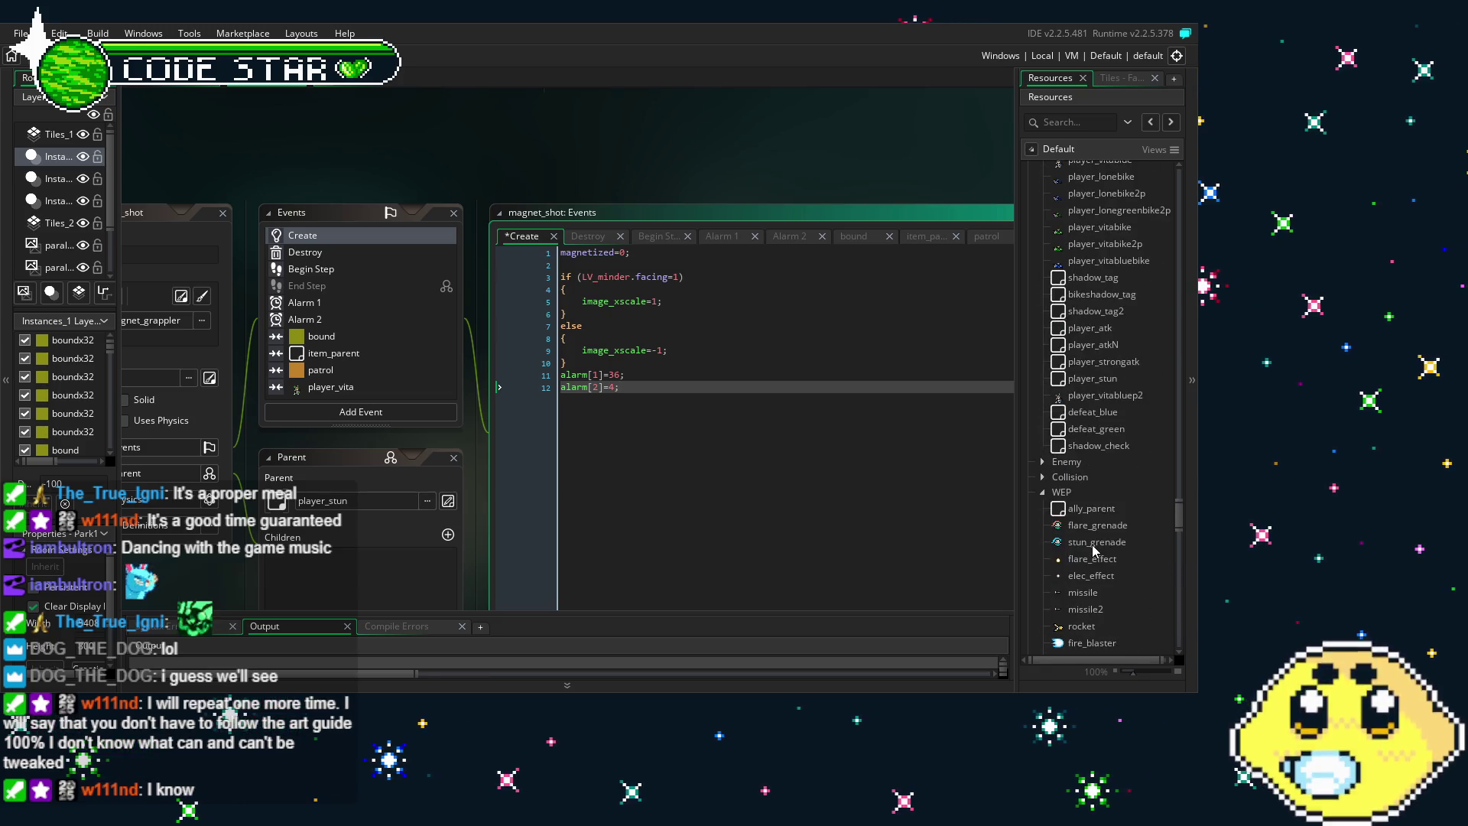
pyautogui.doubleClick(1102, 309)
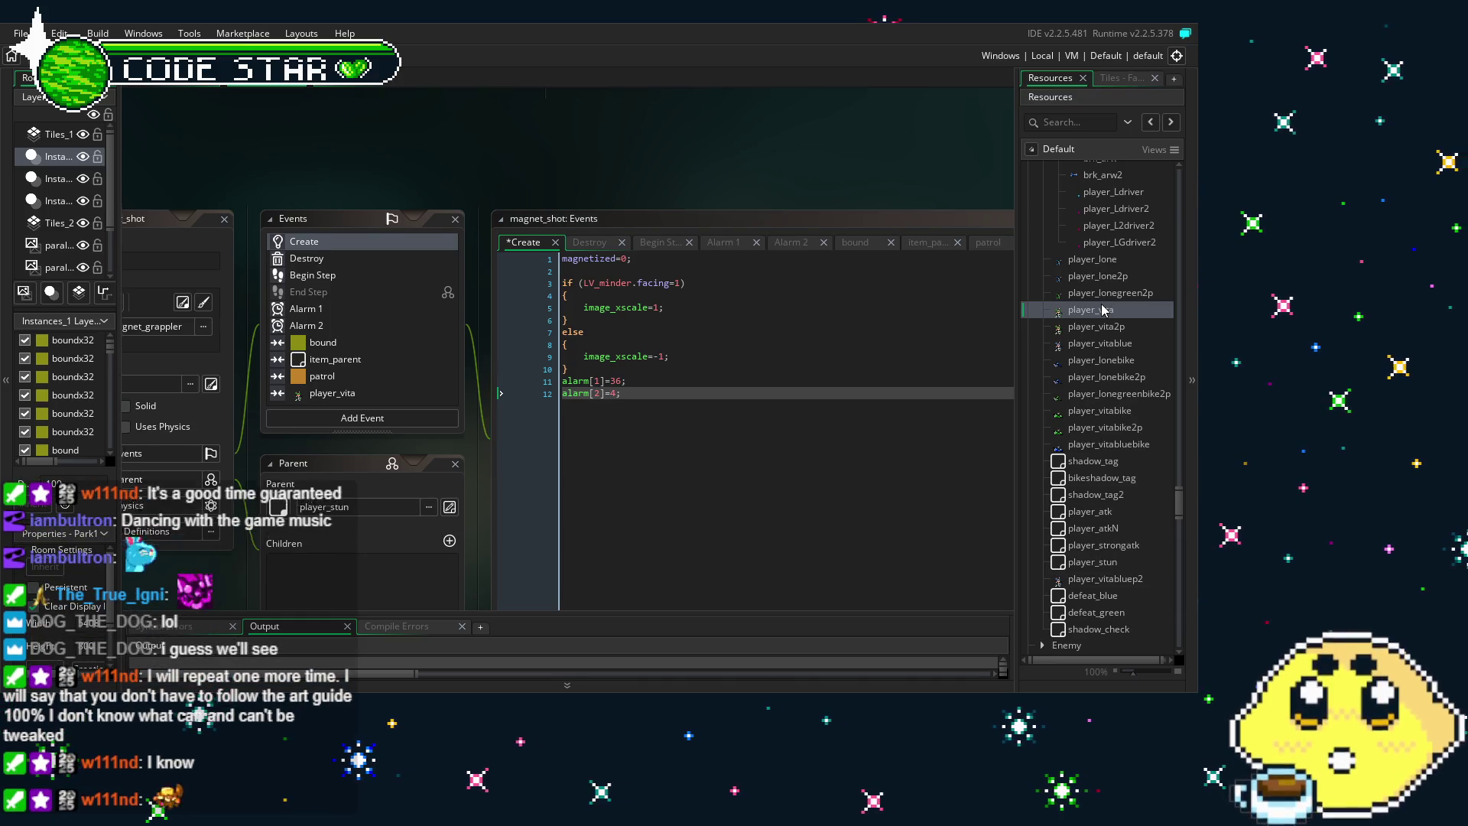
# Scroll through player_vita's Animation End code that spawns magnet_shot, then reopen the magnet_shot object
pyautogui.scroll(2, 439, 246)
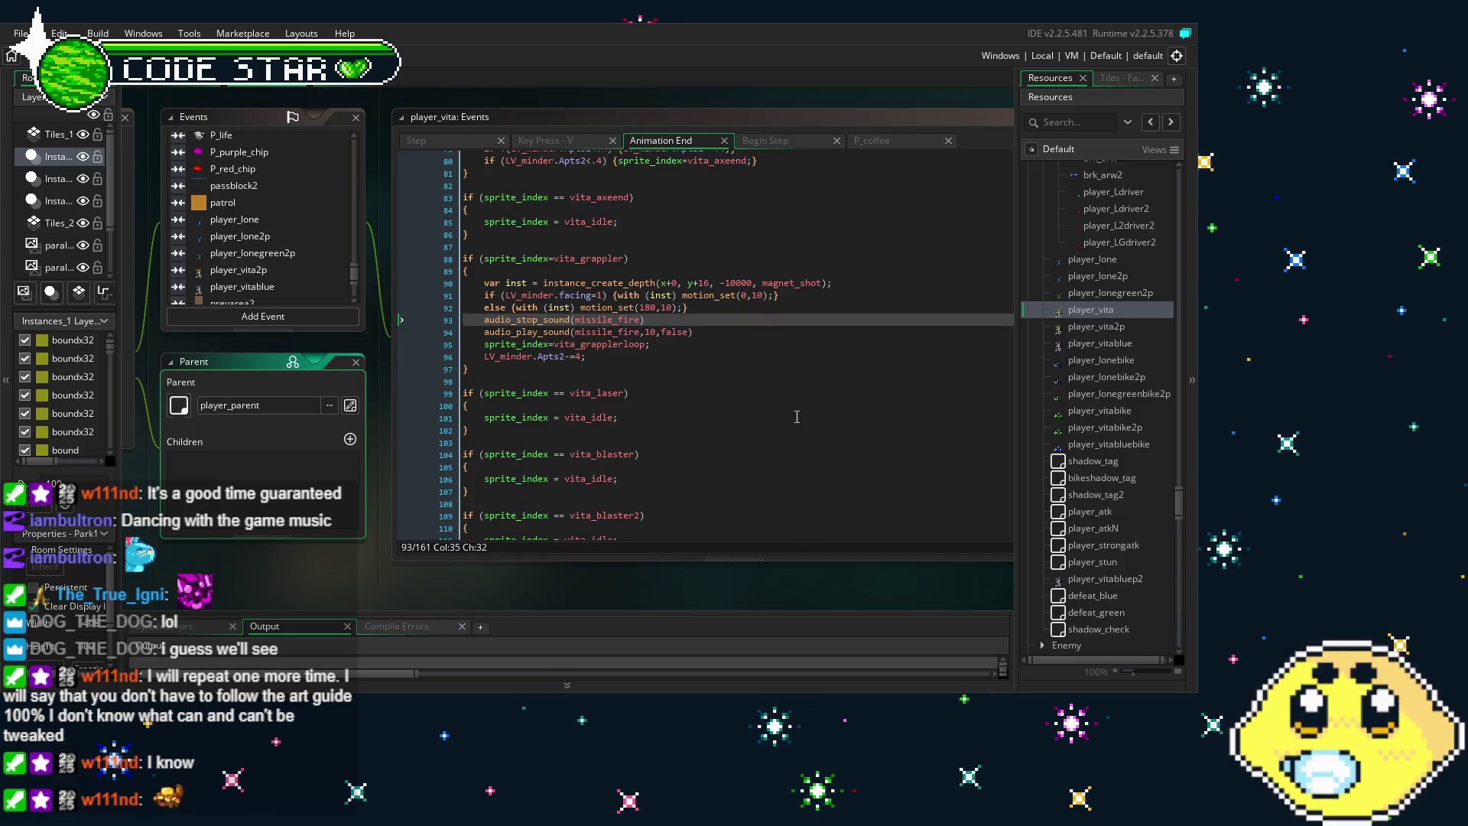
pyautogui.scroll(-8, 1106, 492)
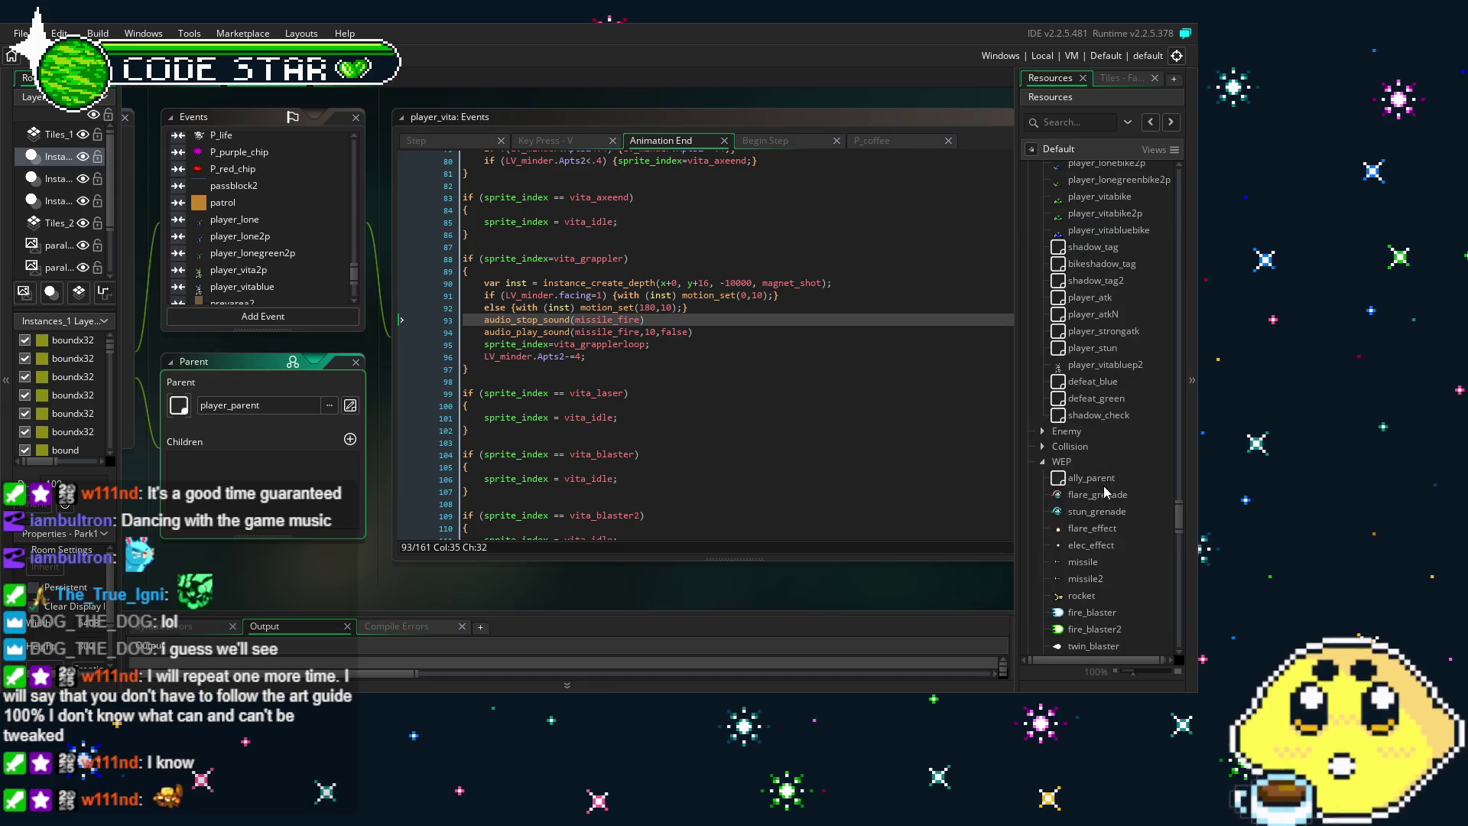
pyautogui.scroll(-8, 1106, 491)
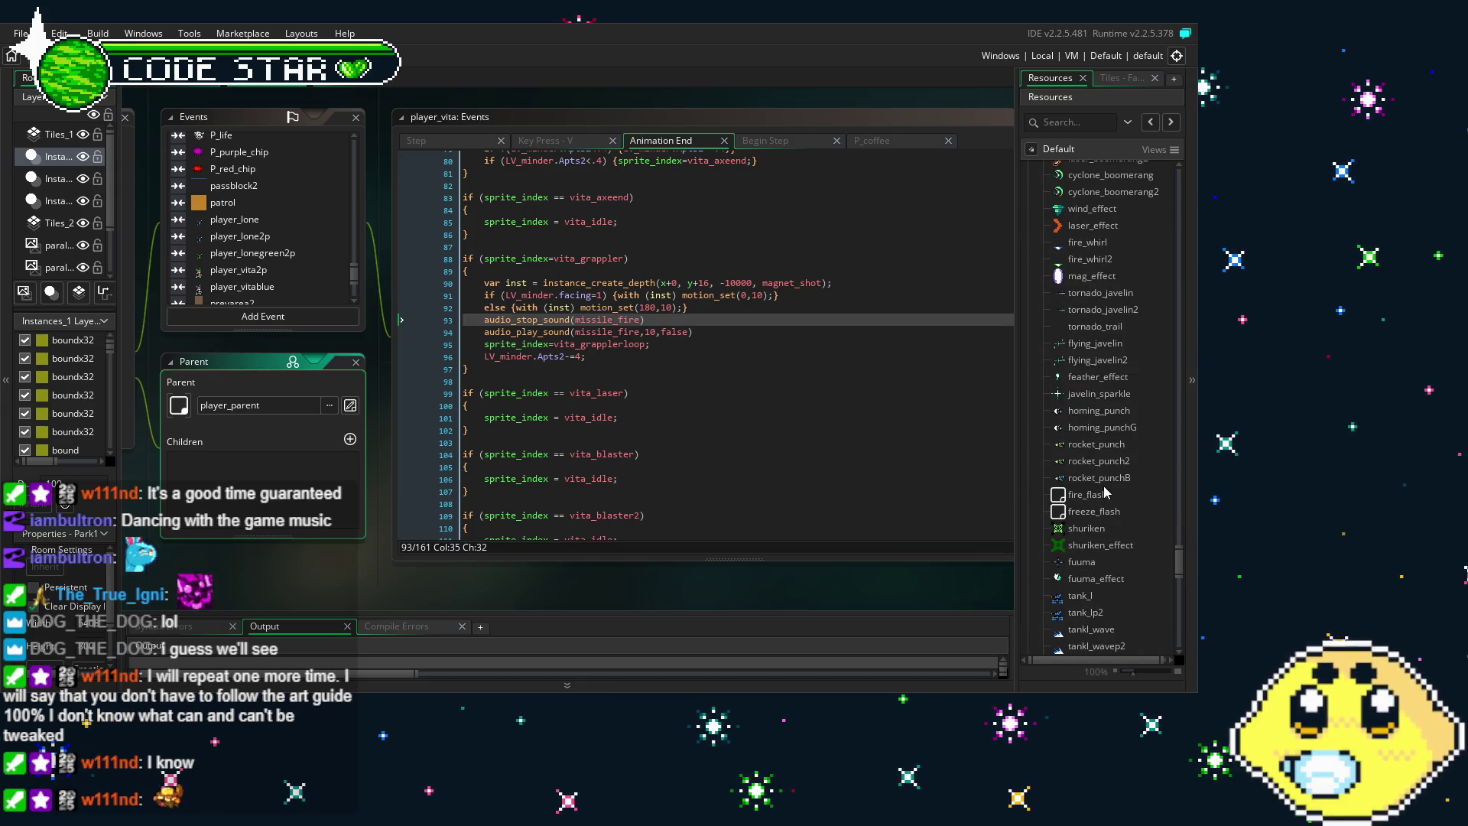
pyautogui.scroll(-1, 1103, 489)
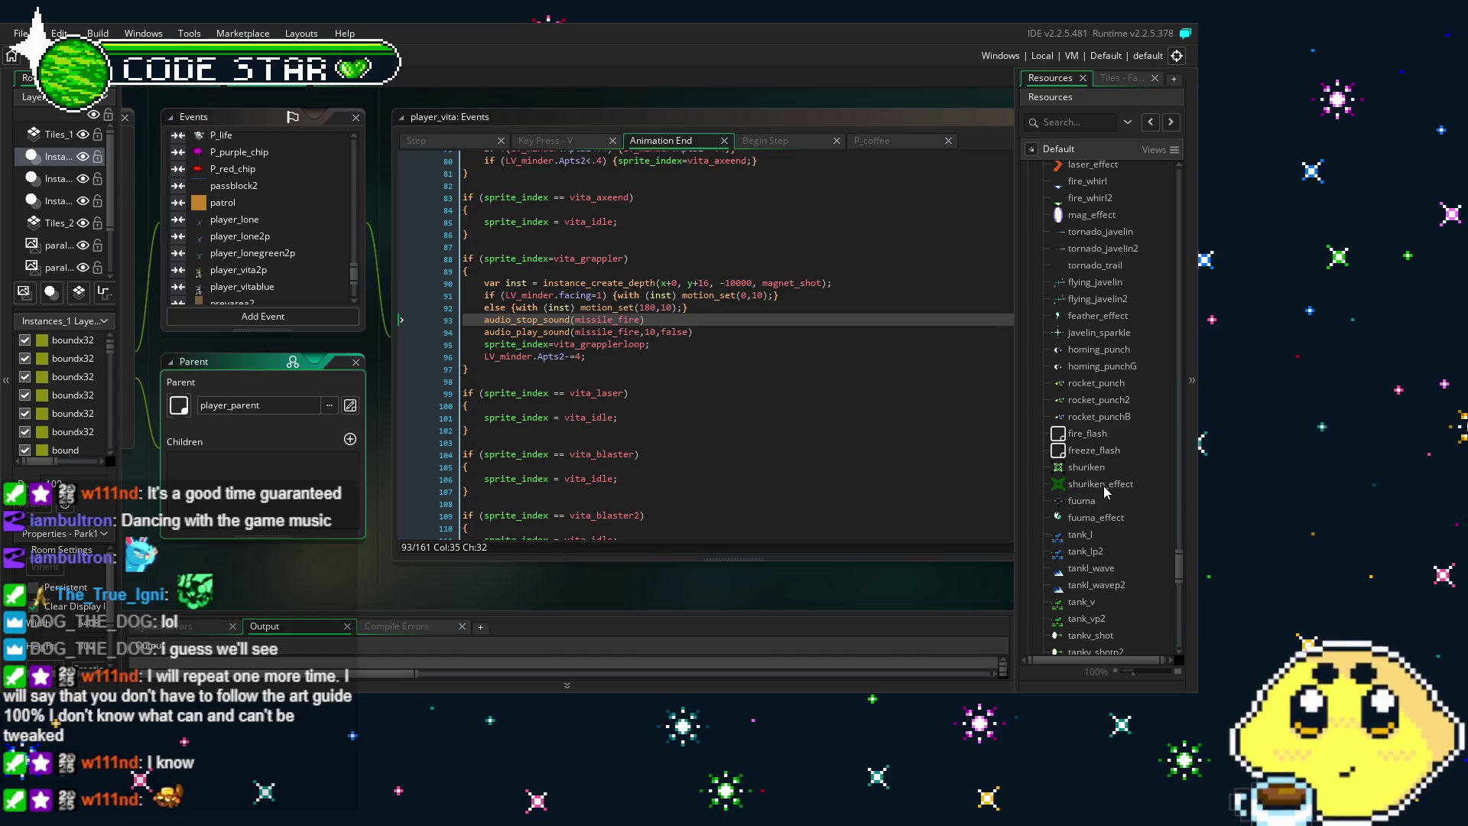
pyautogui.scroll(-4, 1103, 485)
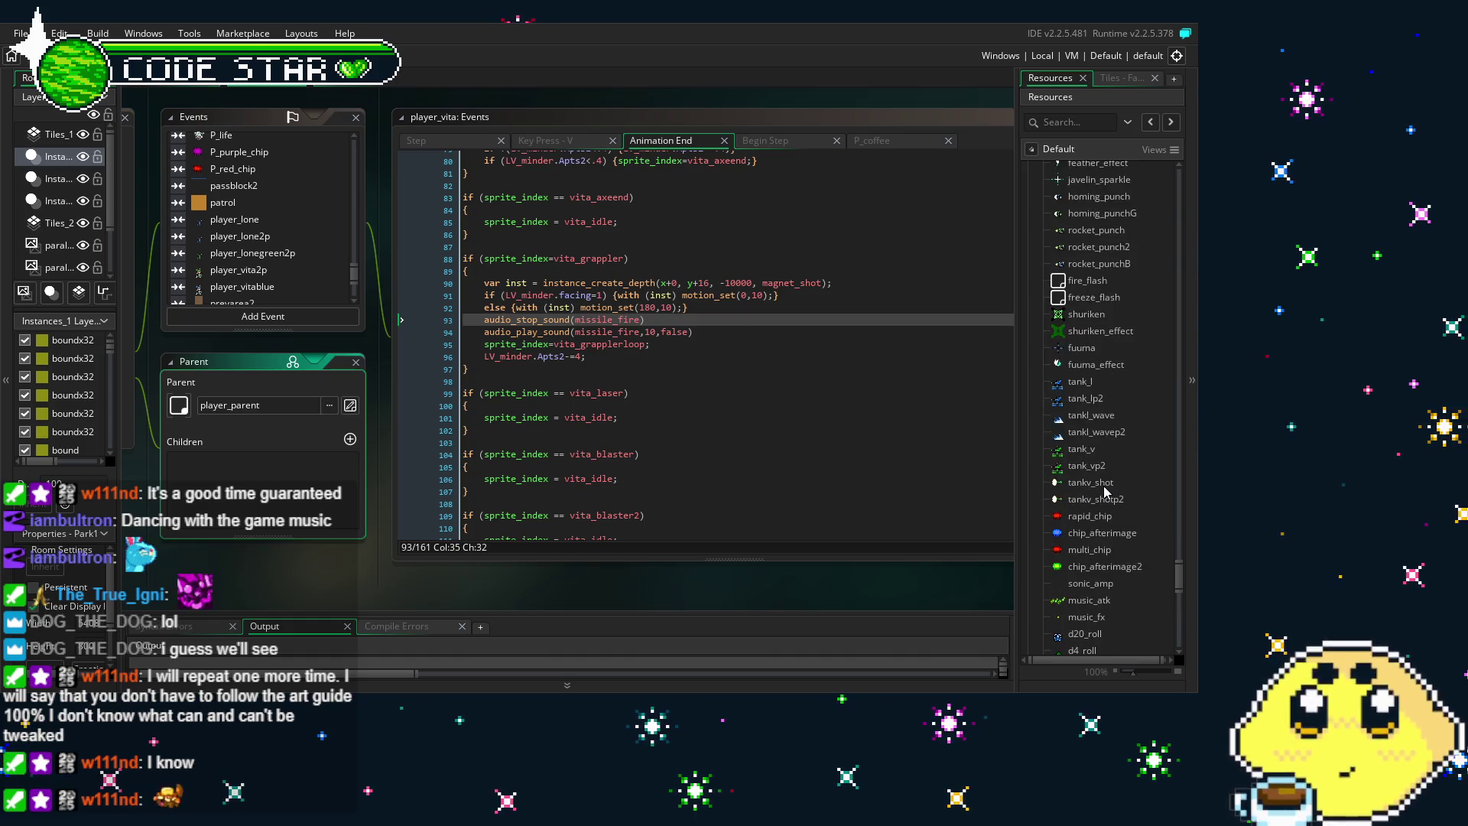
pyautogui.scroll(-5, 1104, 490)
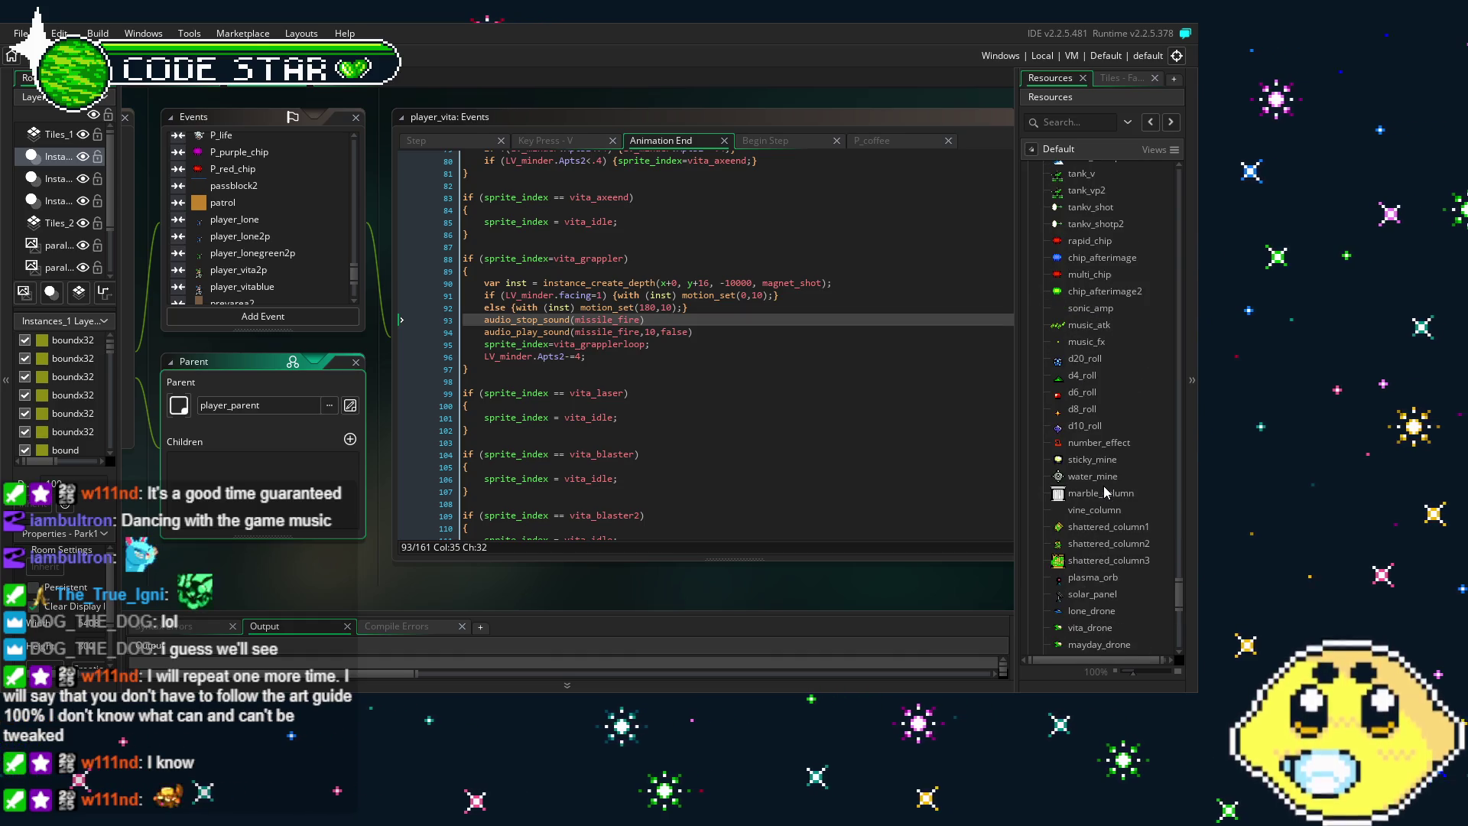
pyautogui.scroll(-2, 1103, 485)
pyautogui.doubleClick(1080, 514)
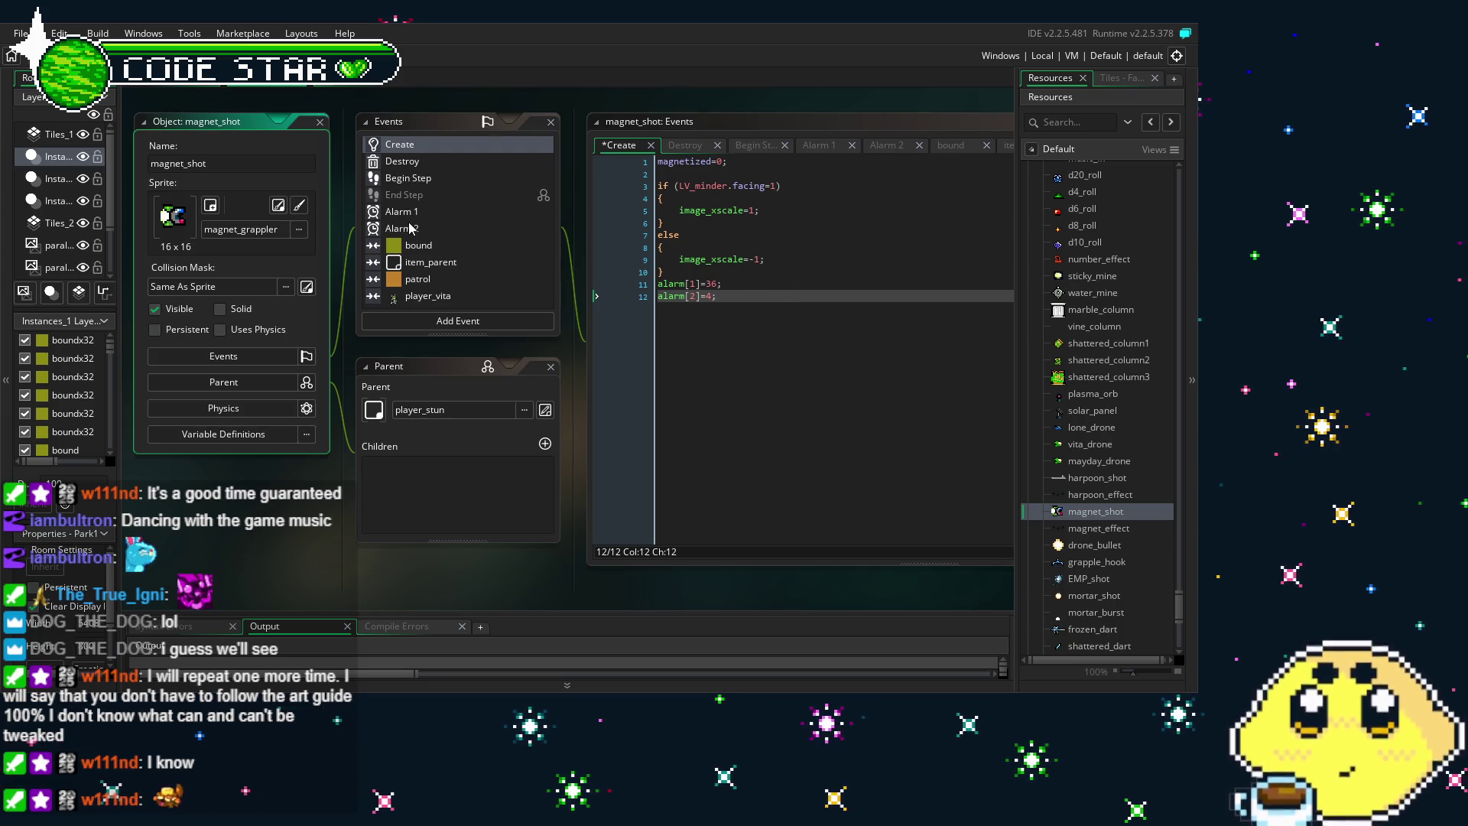
# Bring up magnet_shot's Alarm 2 code, which spawns magnet_effect and resets alarm[2]=4
pyautogui.click(401, 228)
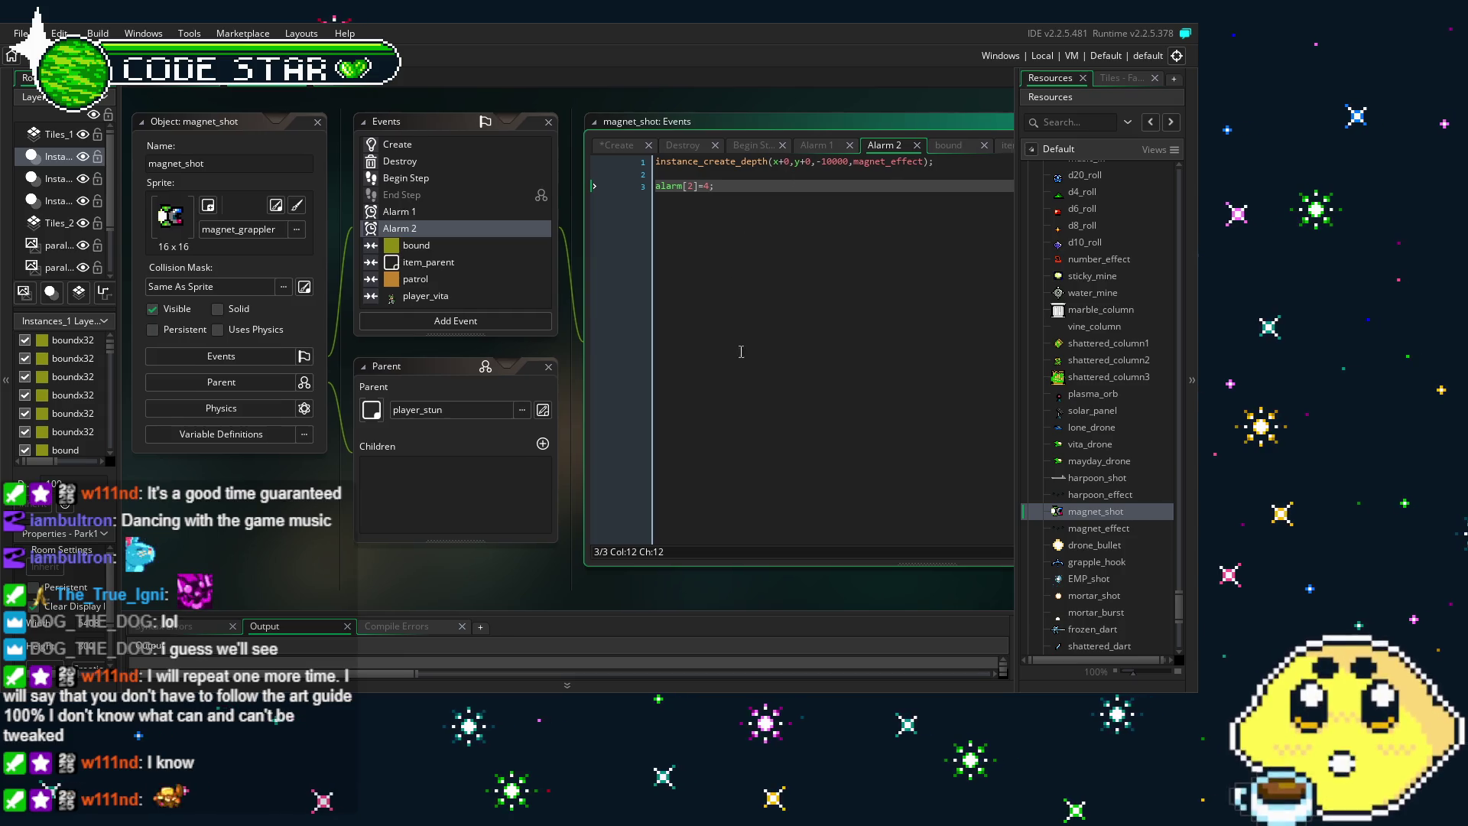
pyautogui.scroll(5, 1169, 551)
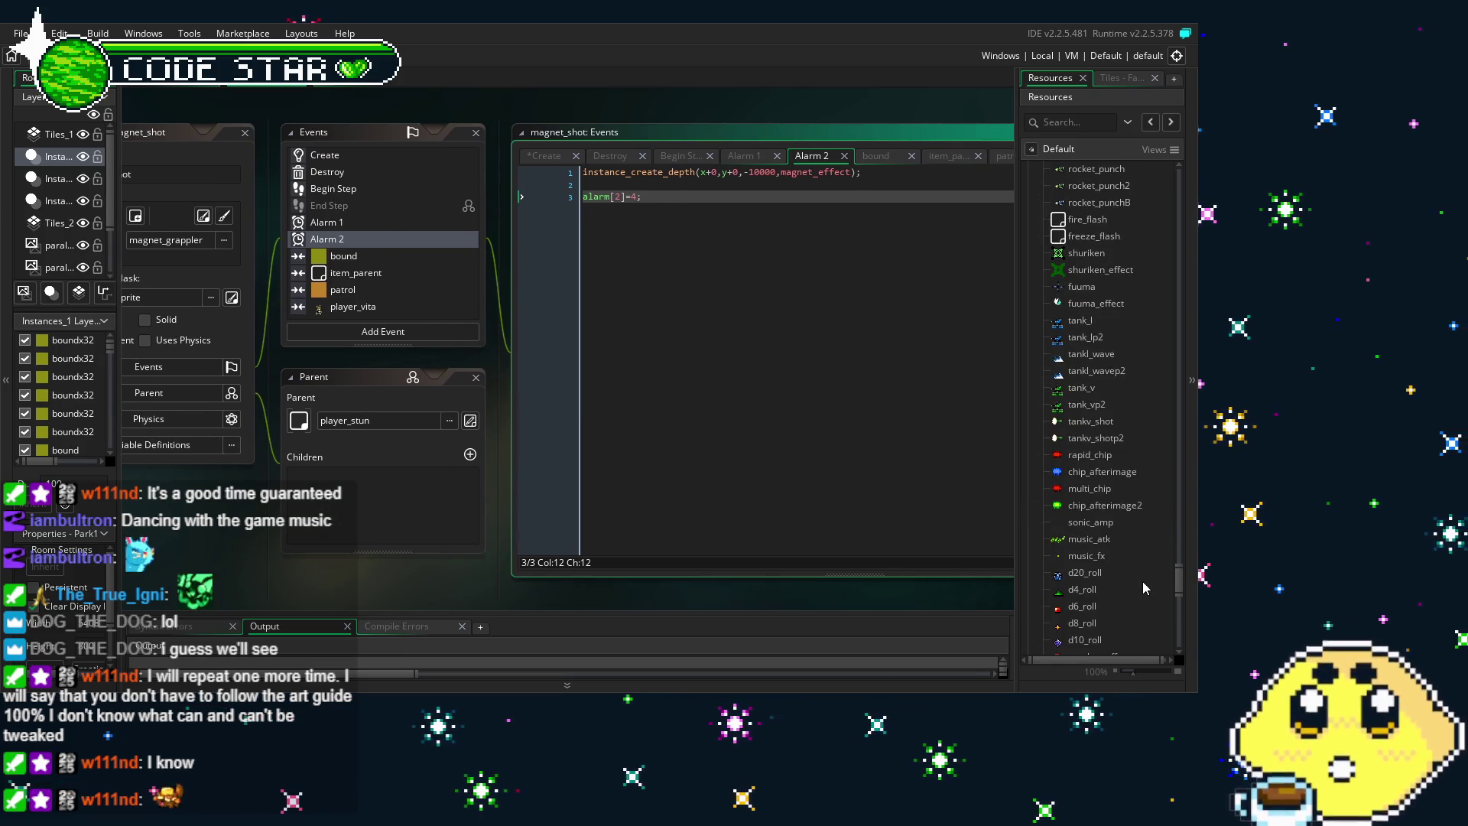
pyautogui.scroll(-2, 1143, 586)
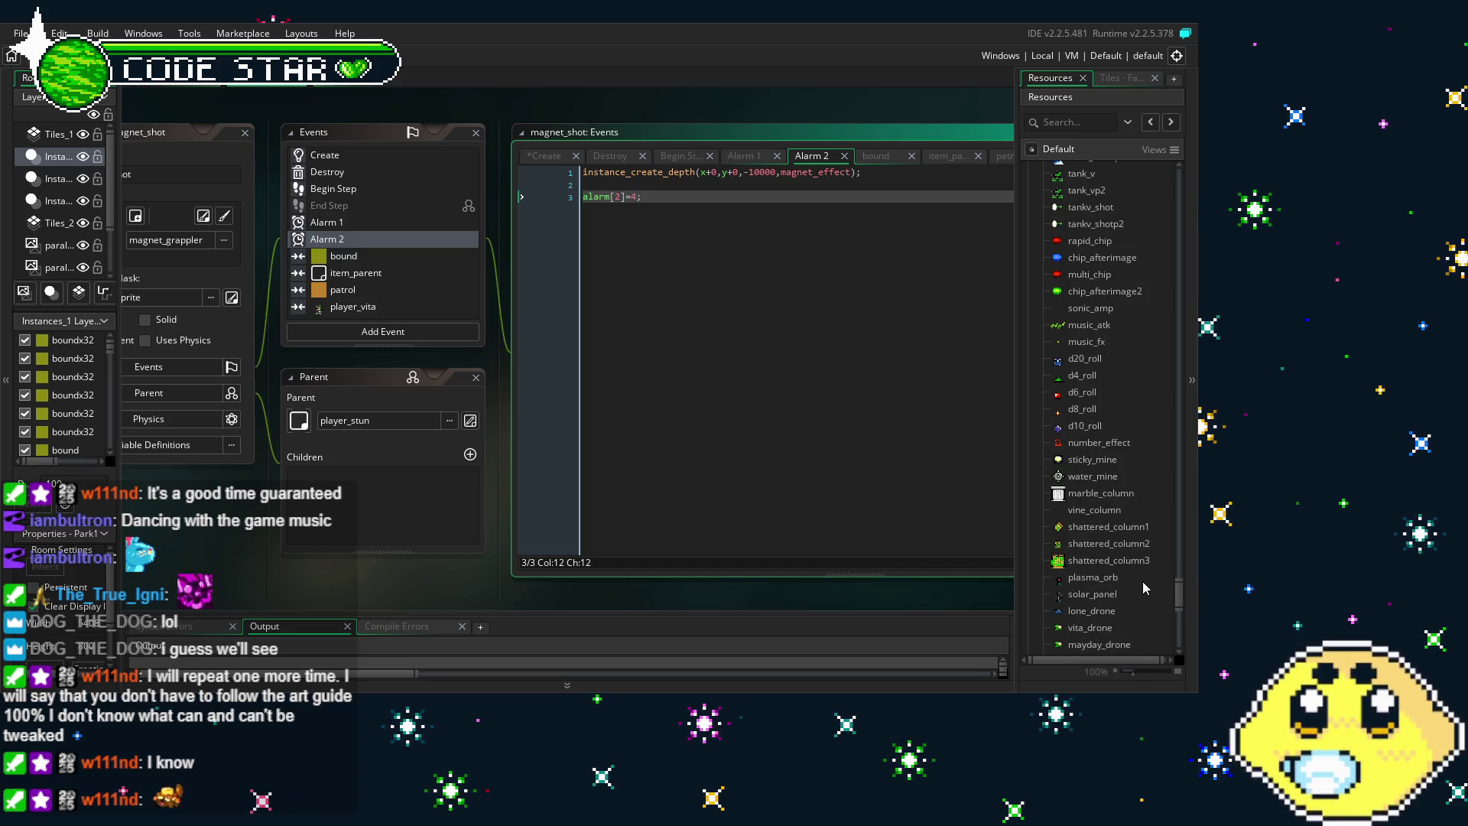
pyautogui.moveTo(245, 598); pyautogui.dragTo(367, 587)
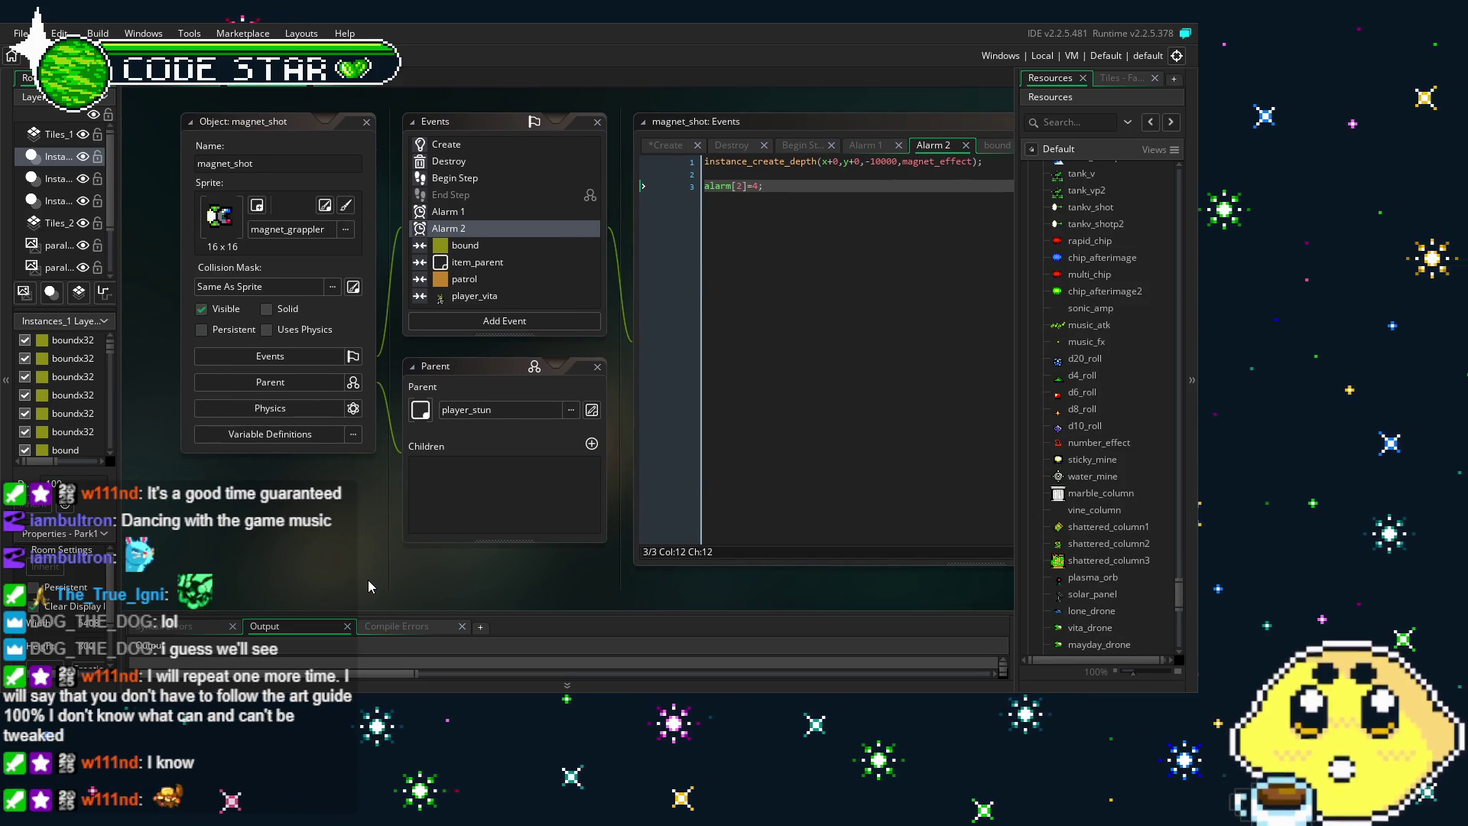
# Collapse the ATKS folder in the Resources tree and scroll down the list
pyautogui.click(1181, 604)
pyautogui.moveTo(1180, 604); pyautogui.dragTo(1183, 425)
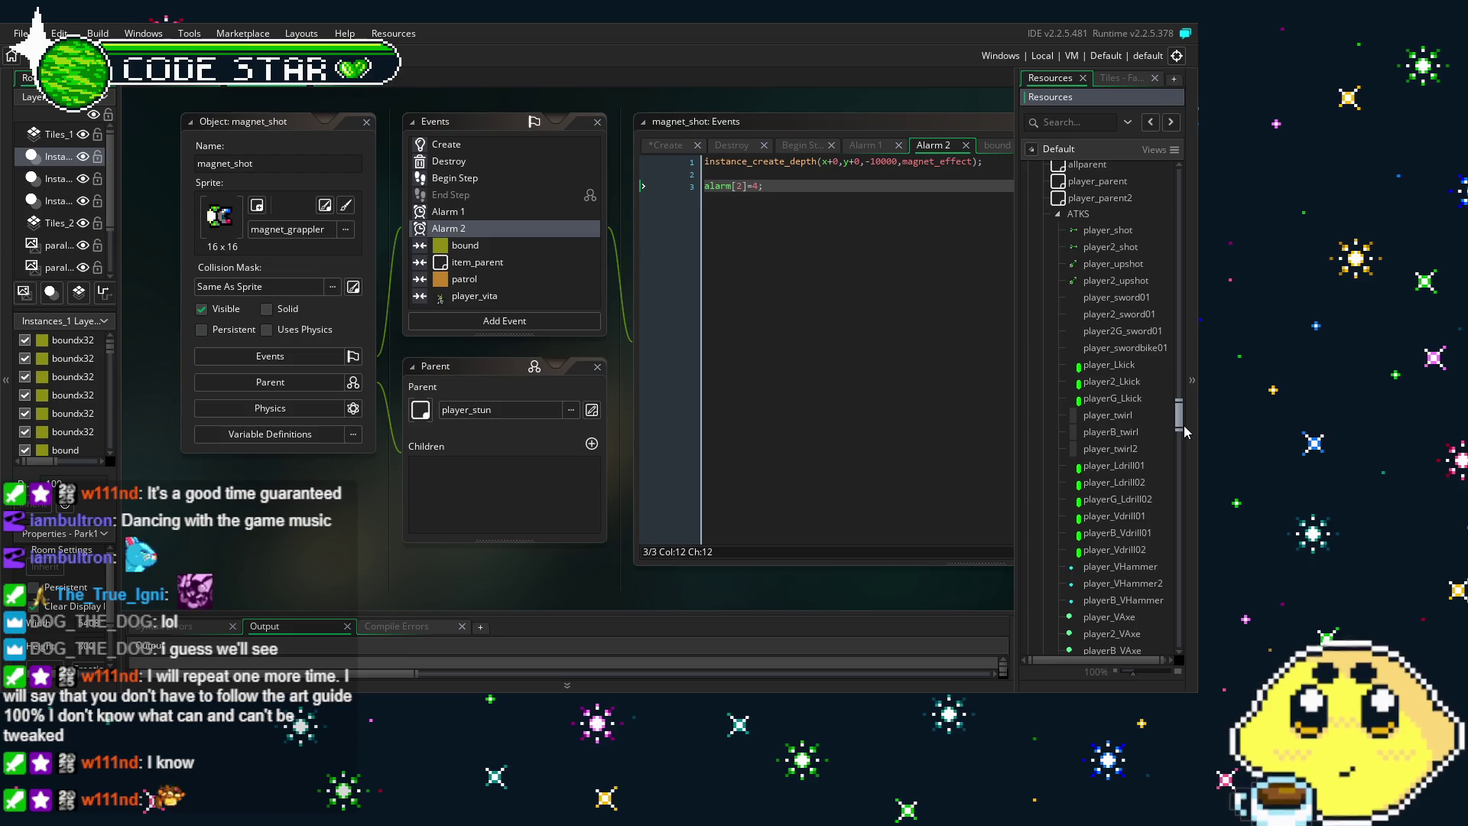
pyautogui.click(1058, 214)
pyautogui.scroll(-10, 1069, 415)
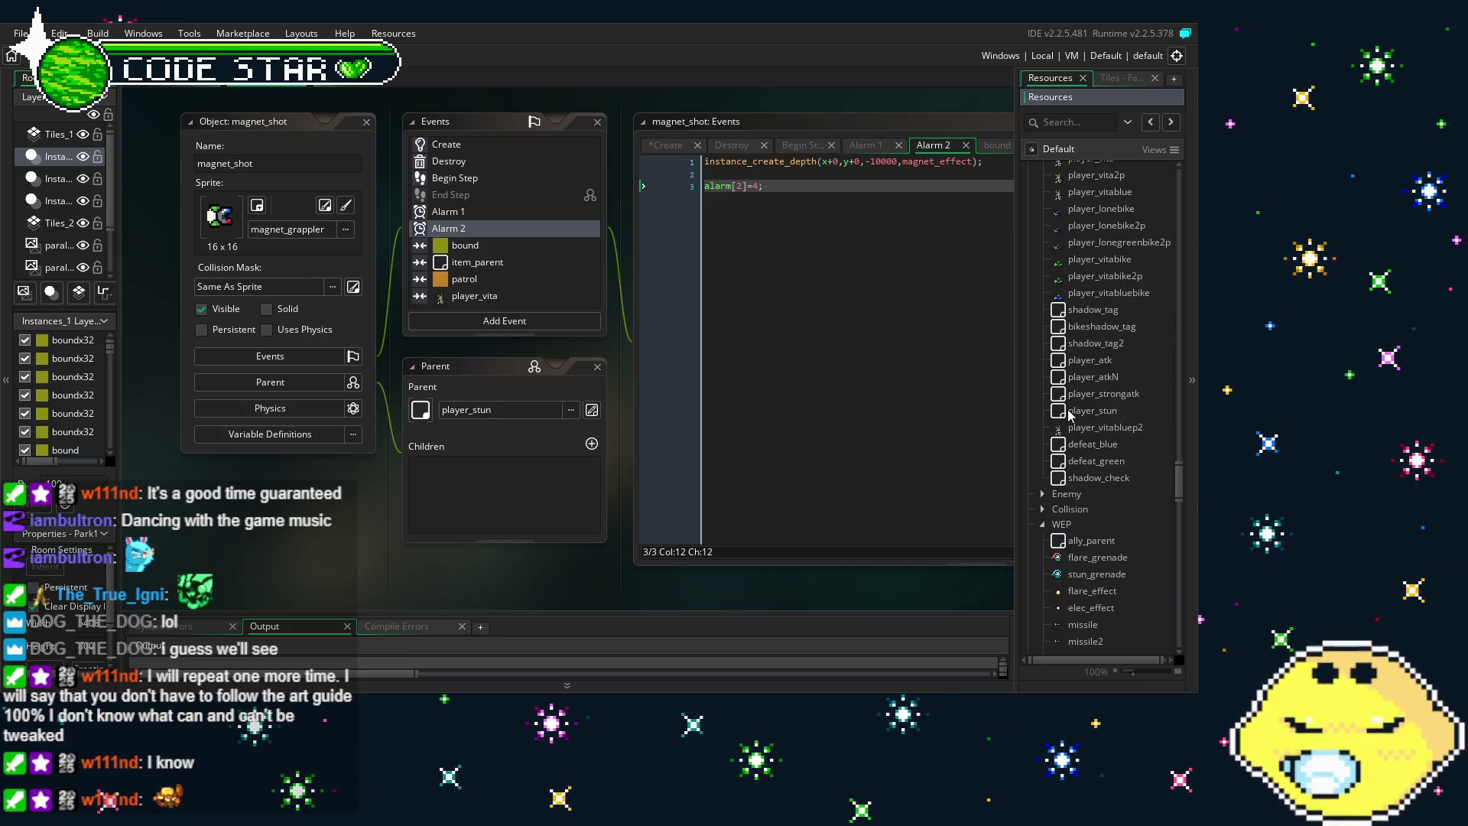
pyautogui.scroll(-10, 1064, 399)
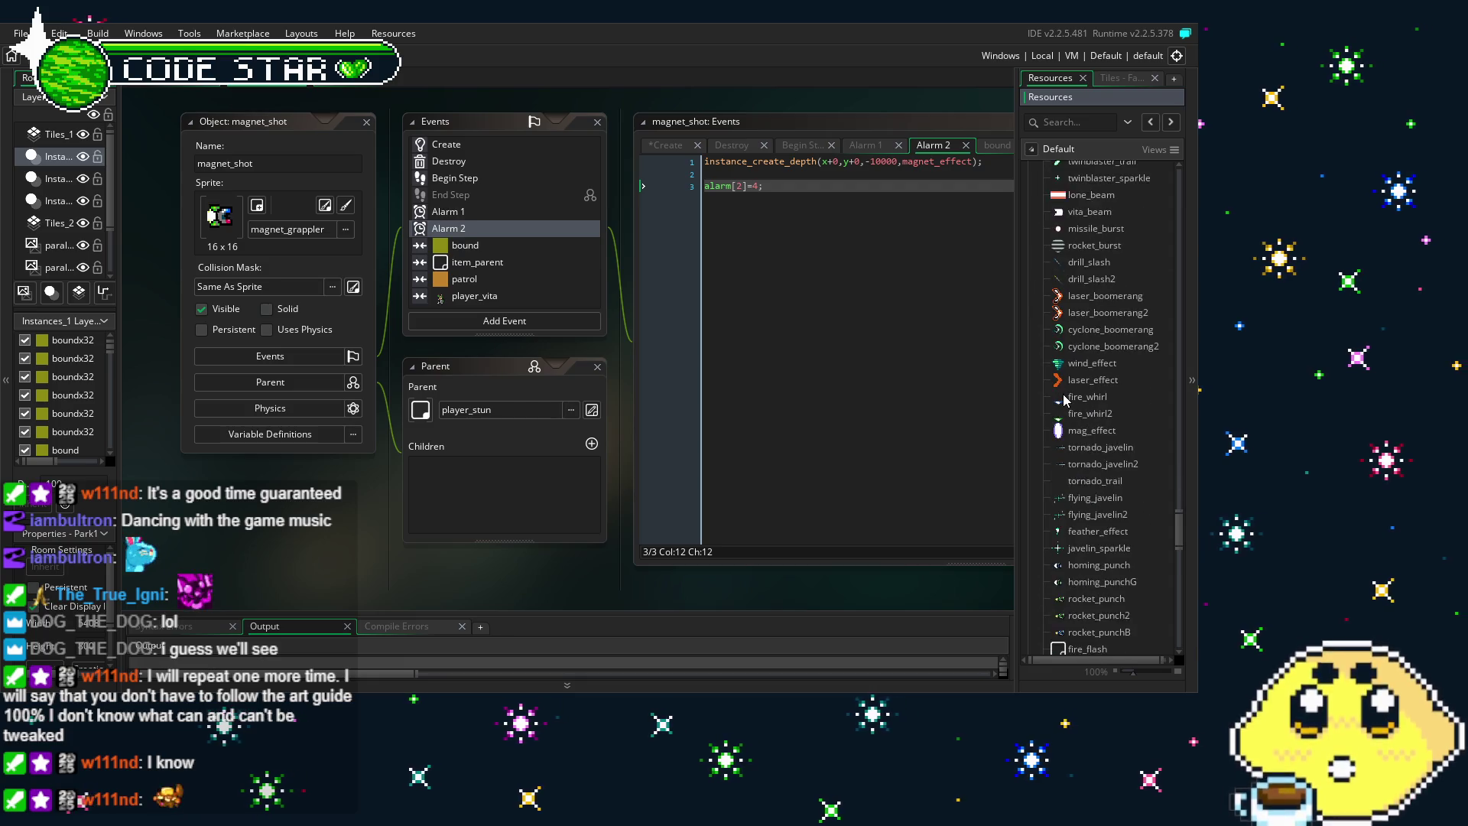
pyautogui.scroll(-5, 1070, 405)
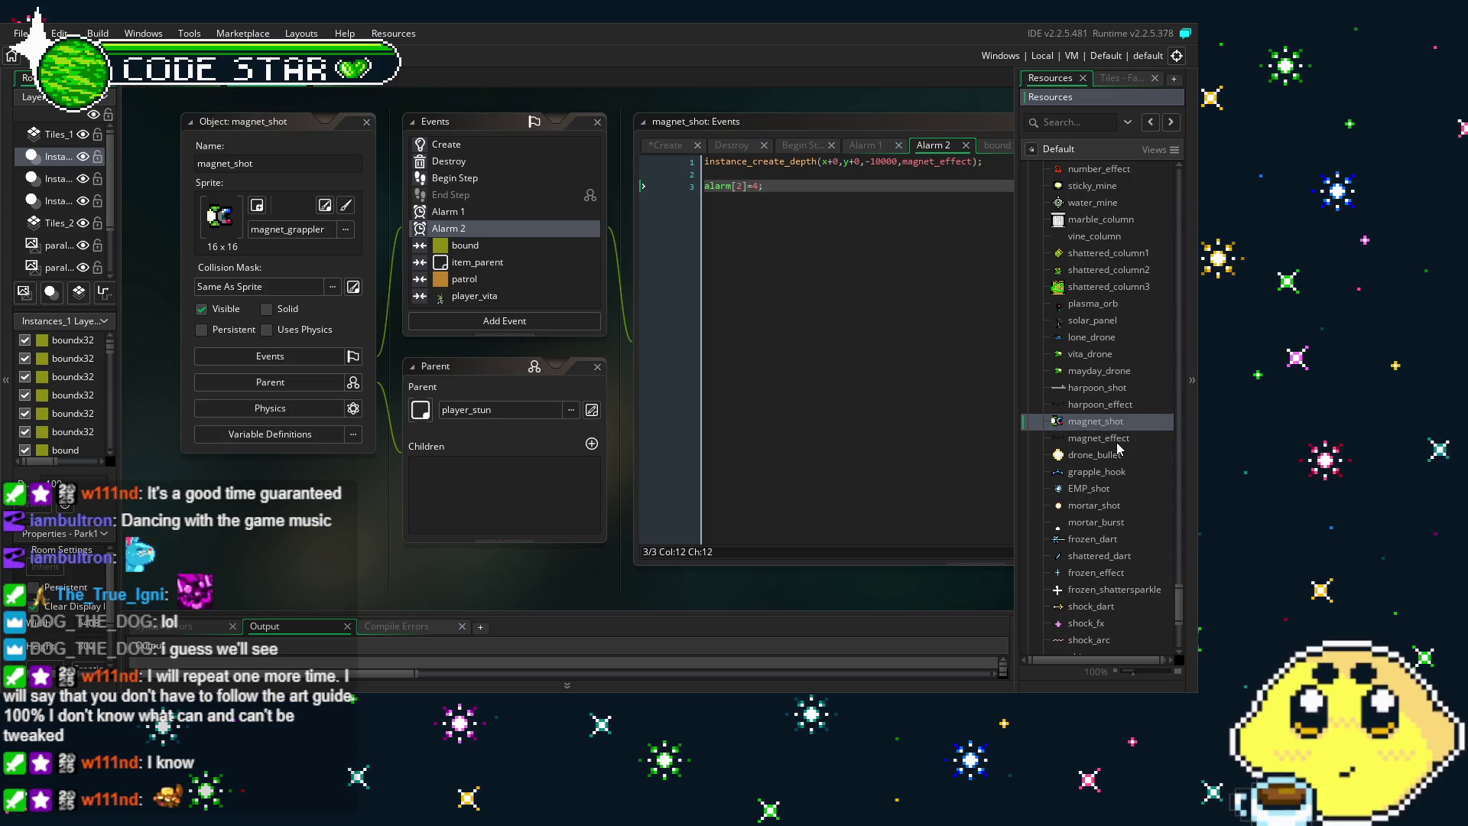
# Switch magnet_effect's sprite from harpoon_fx to magnet_fx from the Vita folder, then run the game with F5
pyautogui.doubleClick(1098, 437)
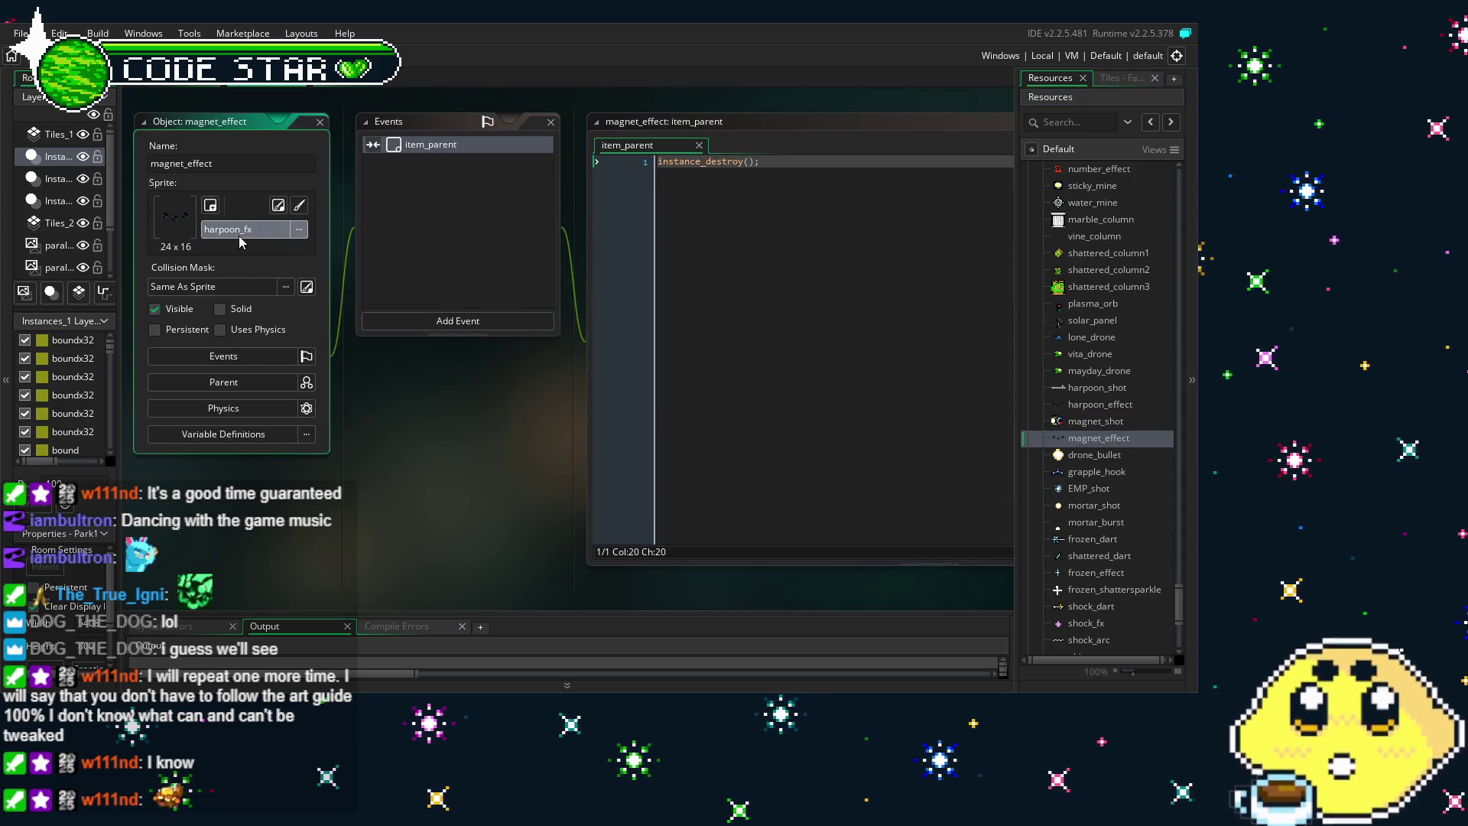
pyautogui.click(241, 229)
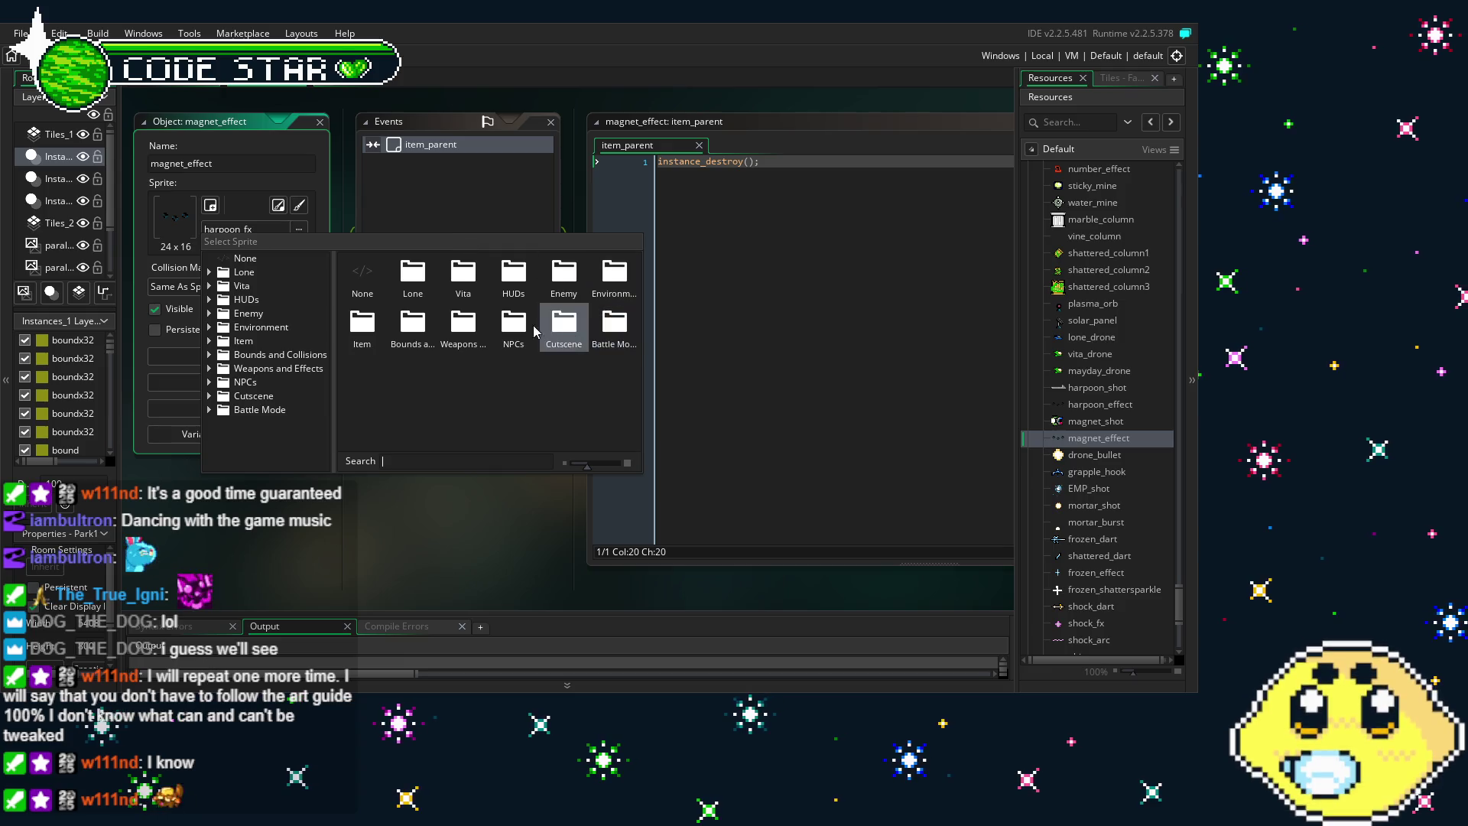
pyautogui.doubleClick(454, 285)
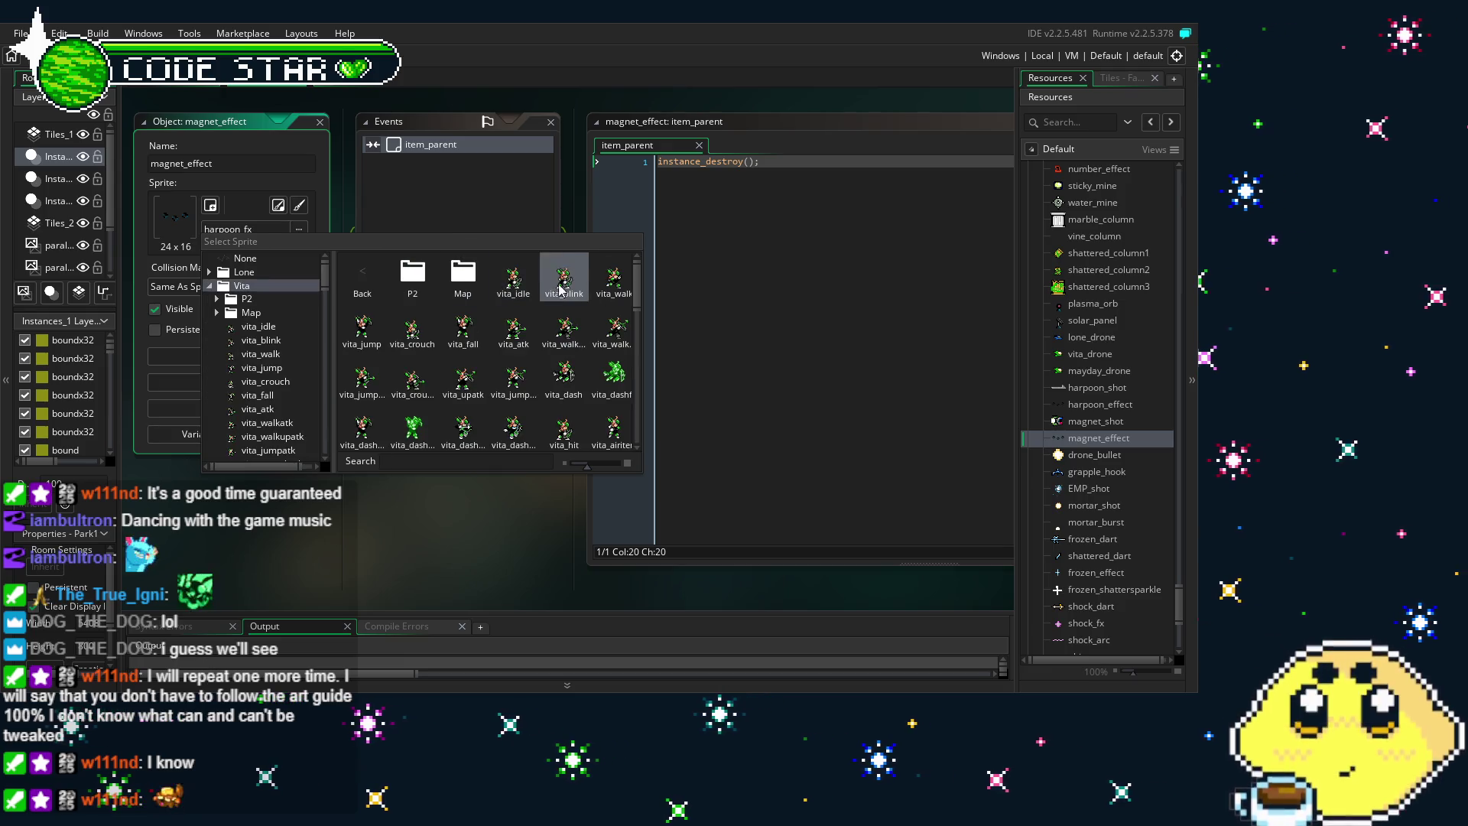
pyautogui.moveTo(633, 289); pyautogui.dragTo(643, 462)
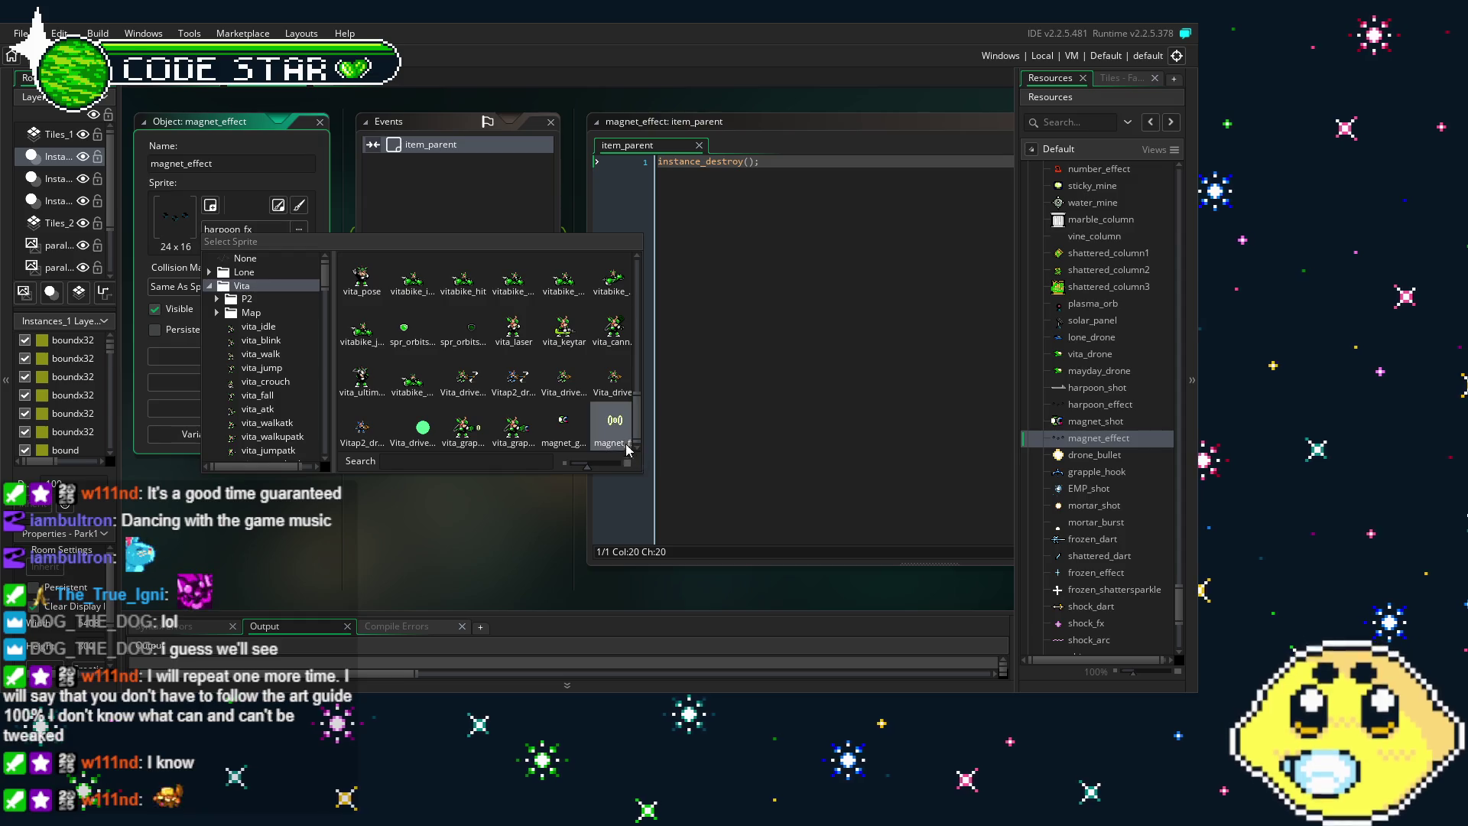
pyautogui.click(615, 429)
pyautogui.moveTo(446, 503); pyautogui.dragTo(479, 504)
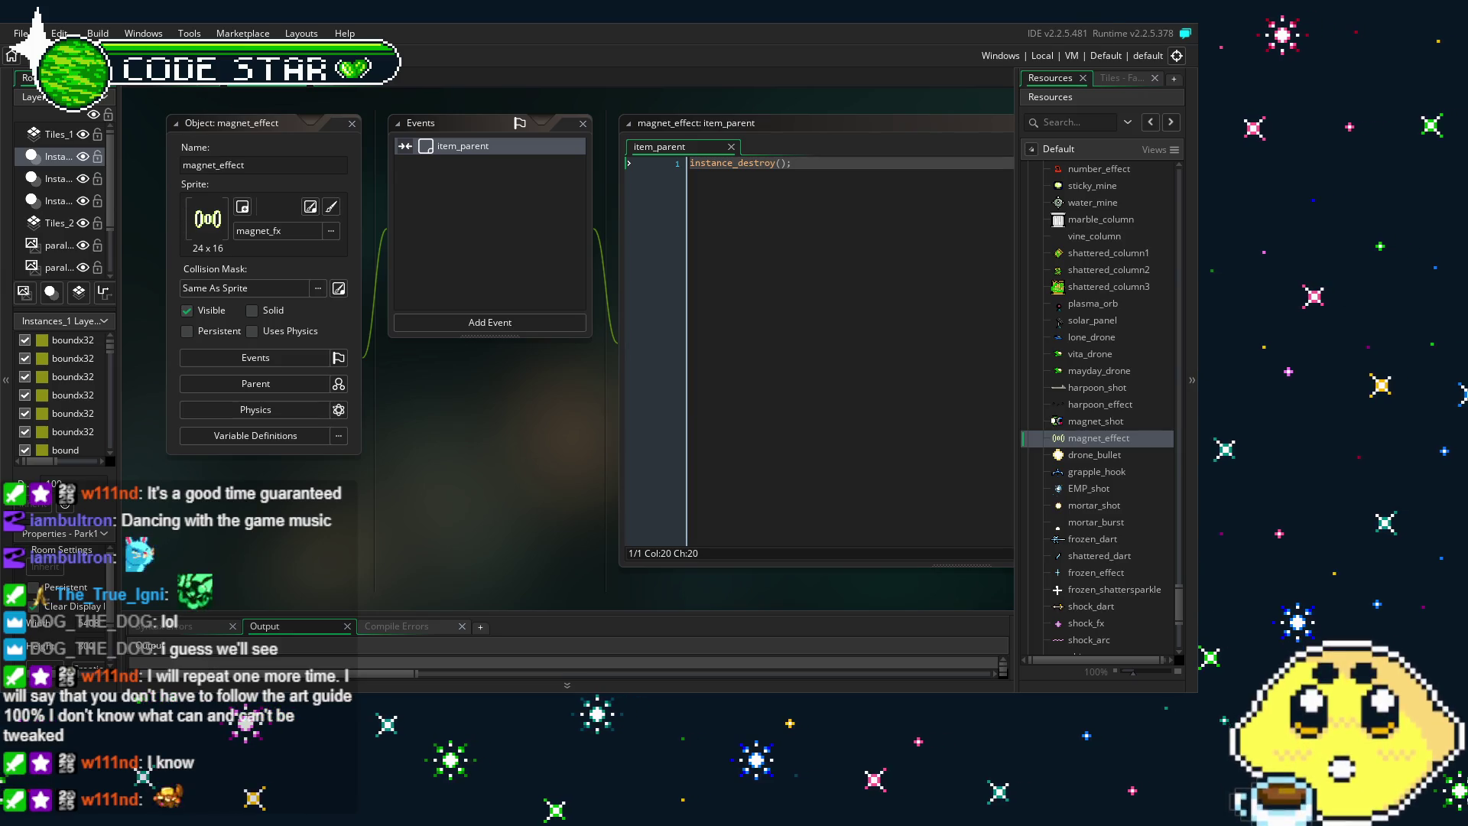
pyautogui.press('F5')
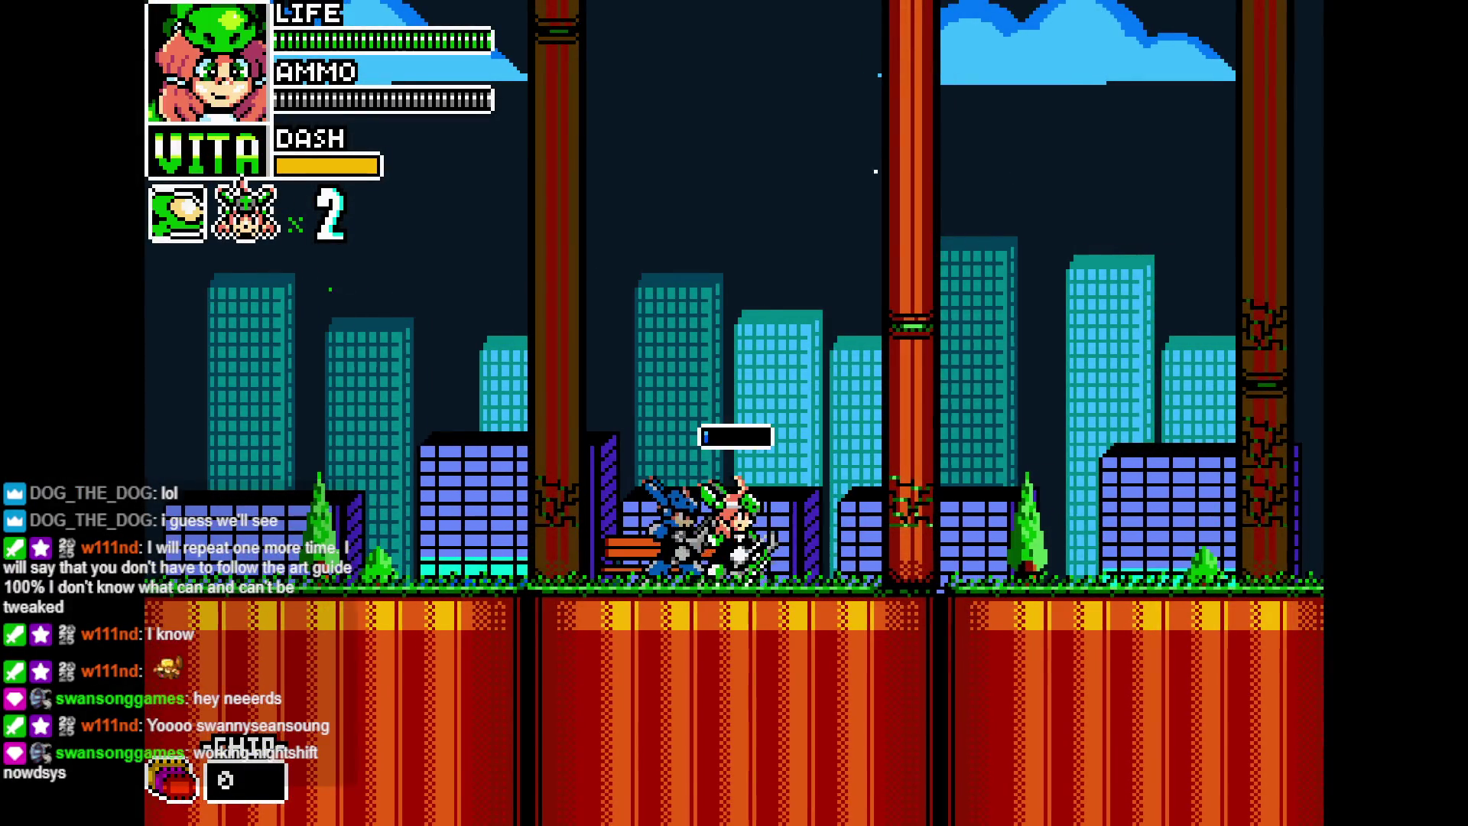
# Fire a magnet shot with X and run Vita left and right through the level
pyautogui.press('x')
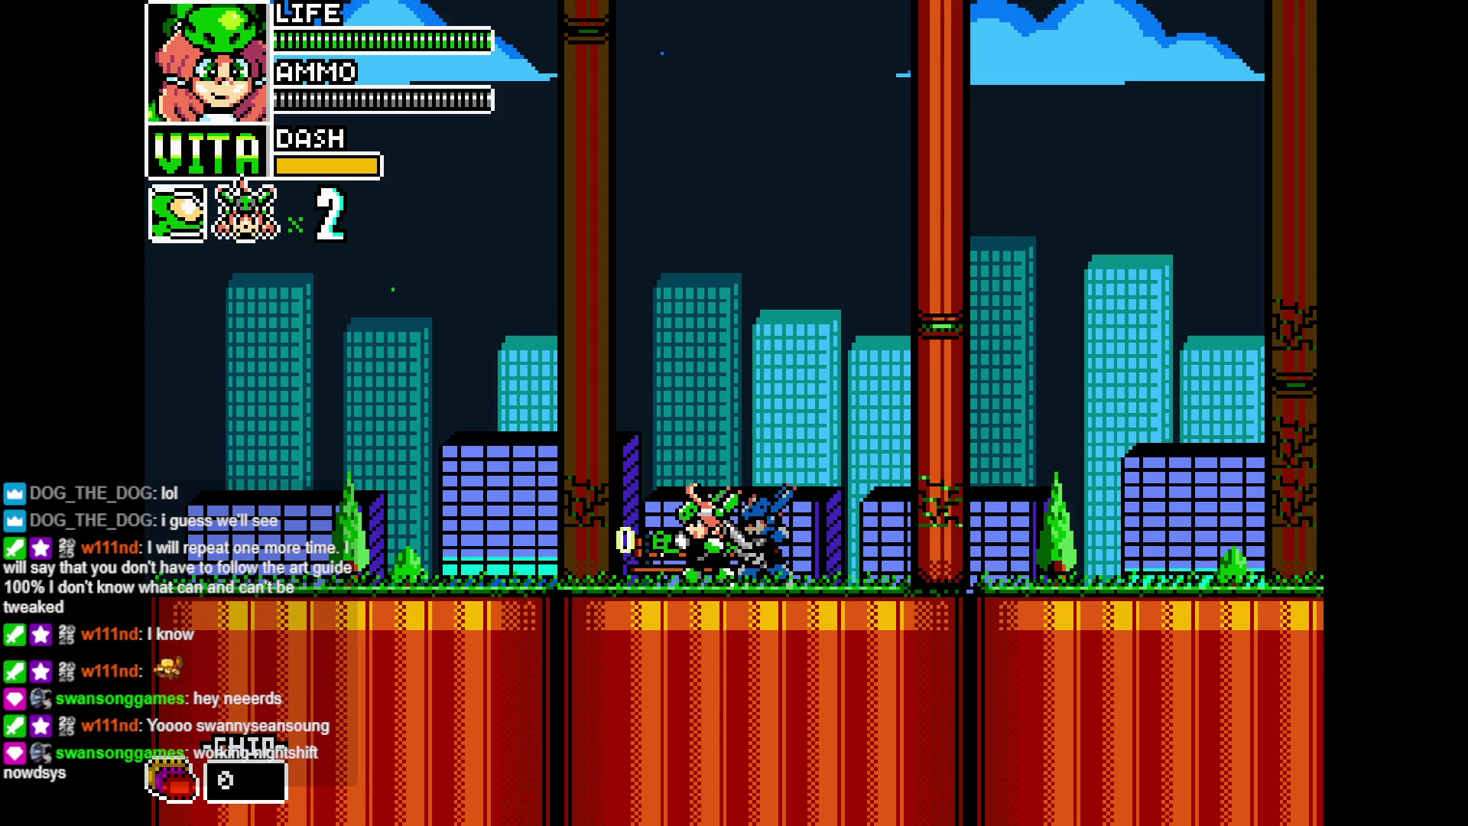
pyautogui.press('Left')
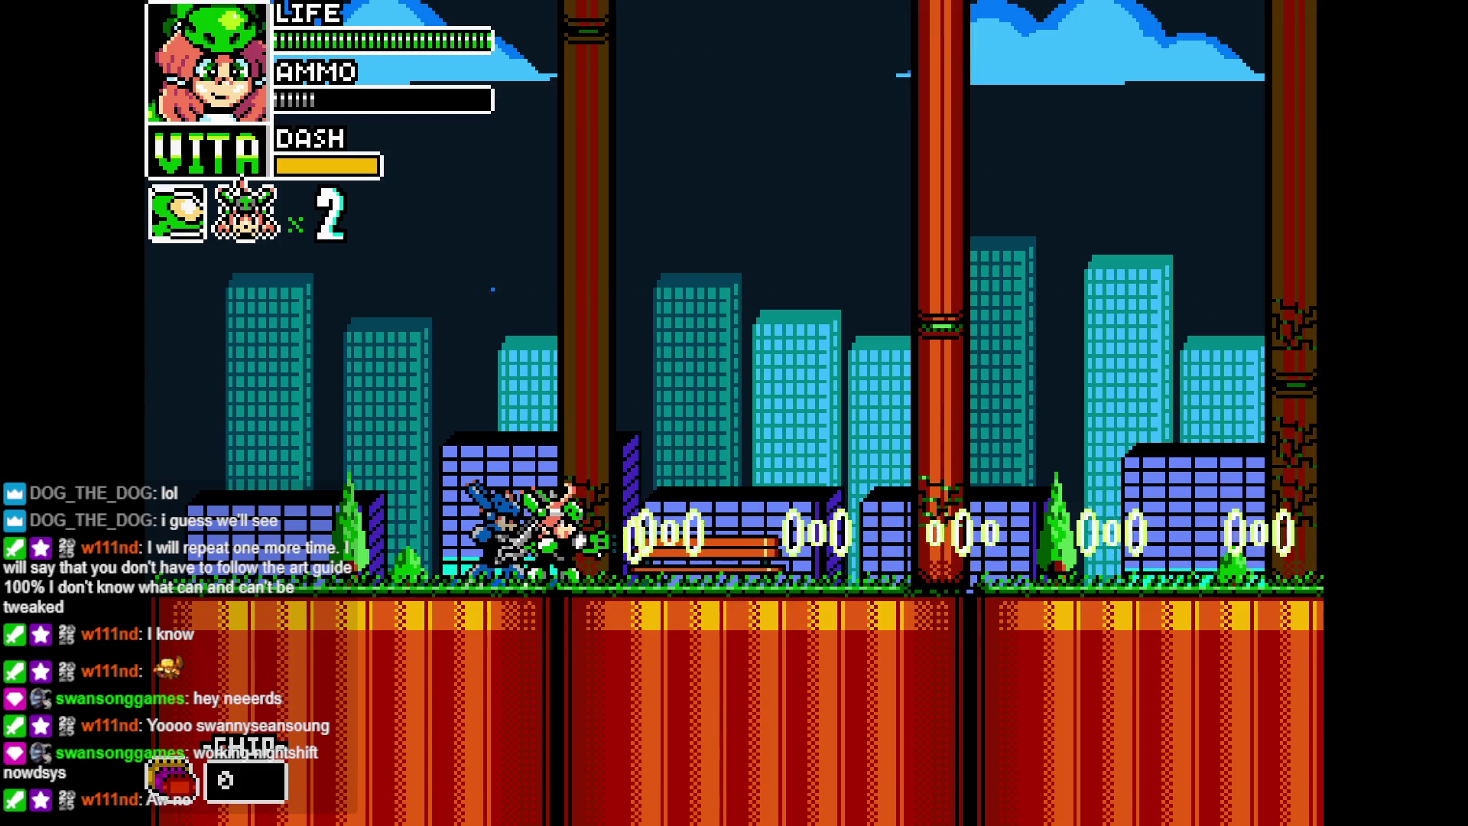
pyautogui.press('Right')
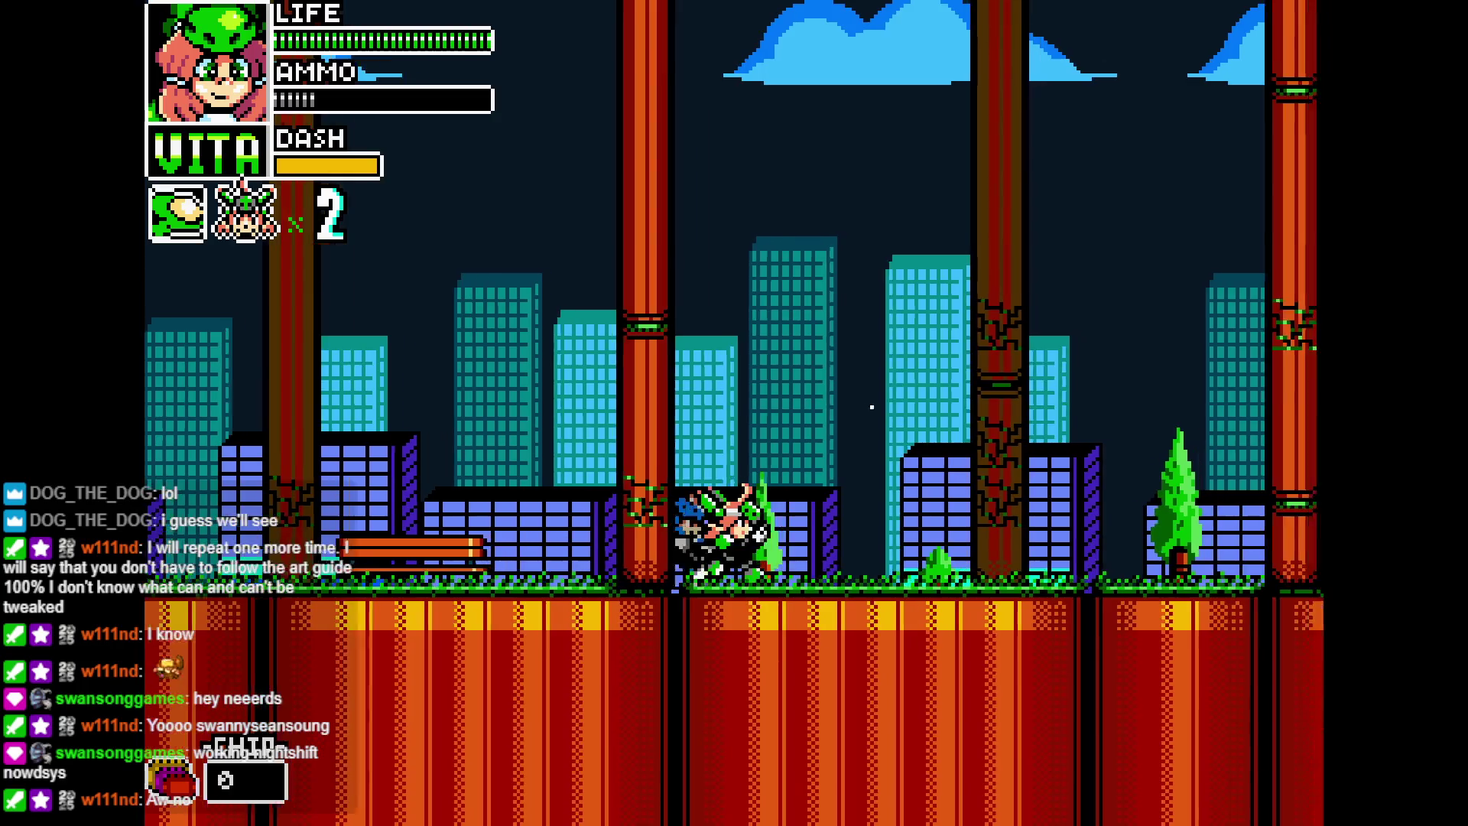
pyautogui.press('Right')
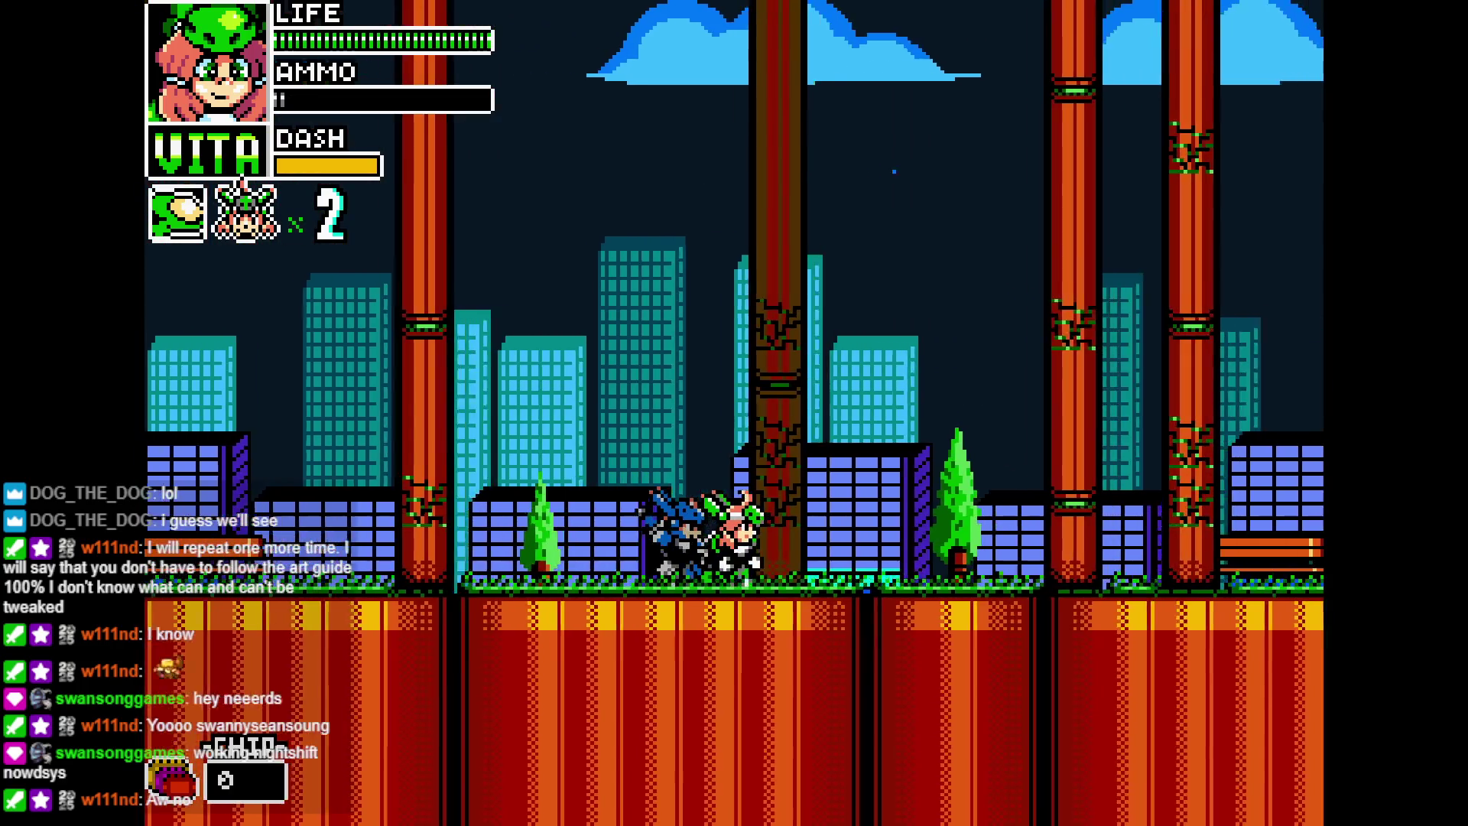
pyautogui.press('Left')
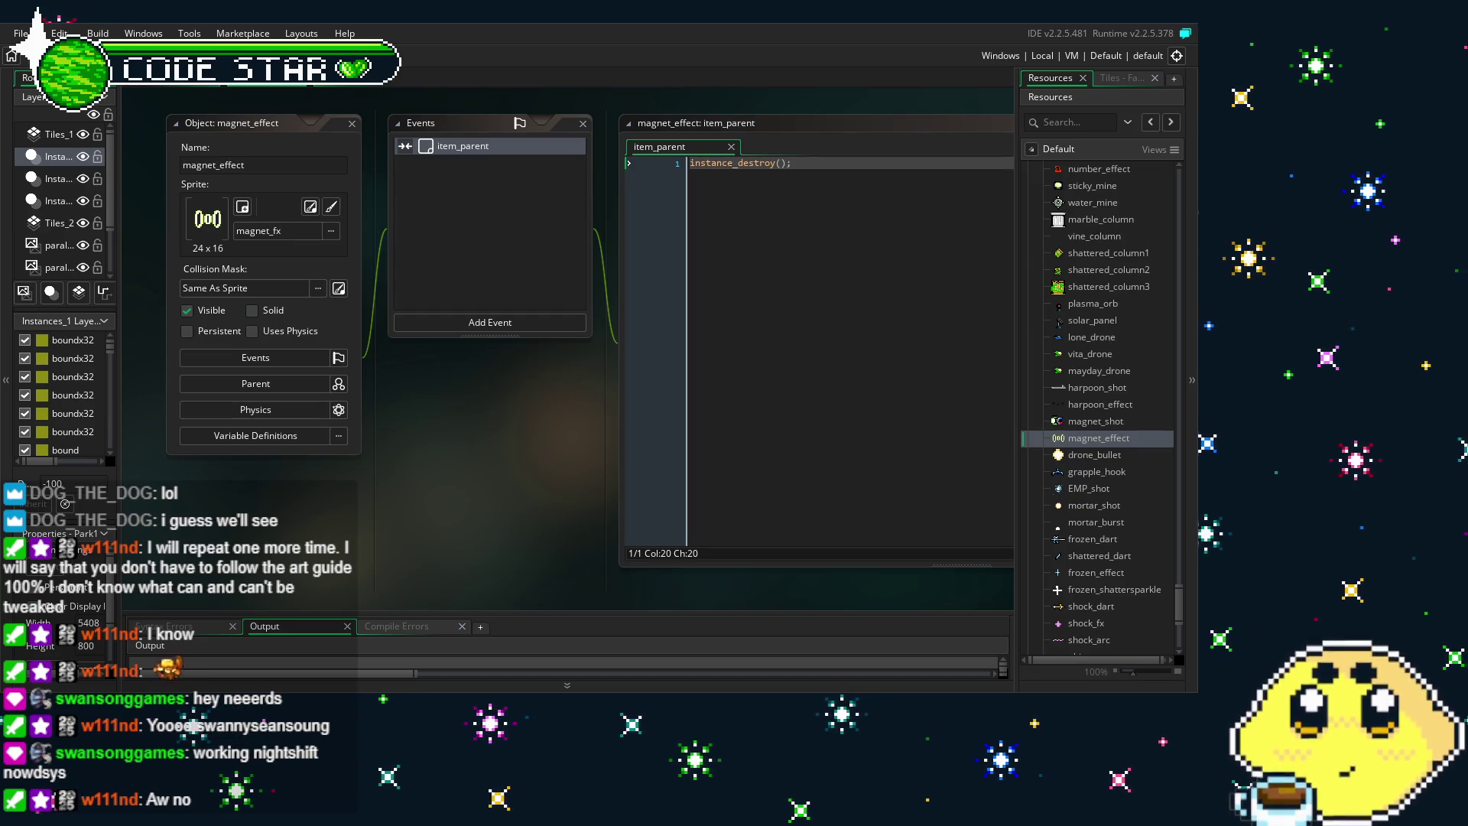
pyautogui.moveTo(379, 553); pyautogui.dragTo(345, 552)
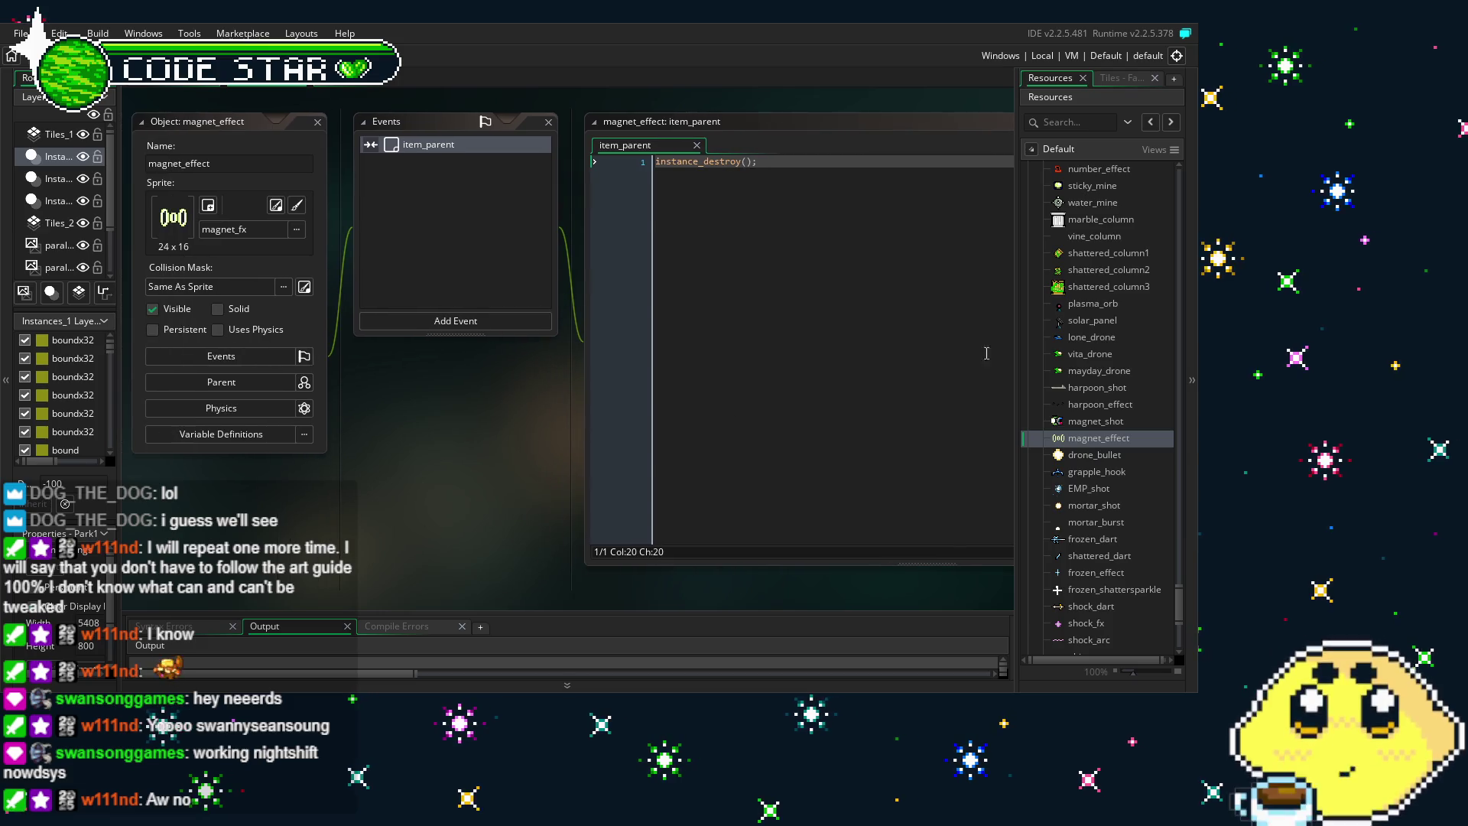
pyautogui.doubleClick(1097, 434)
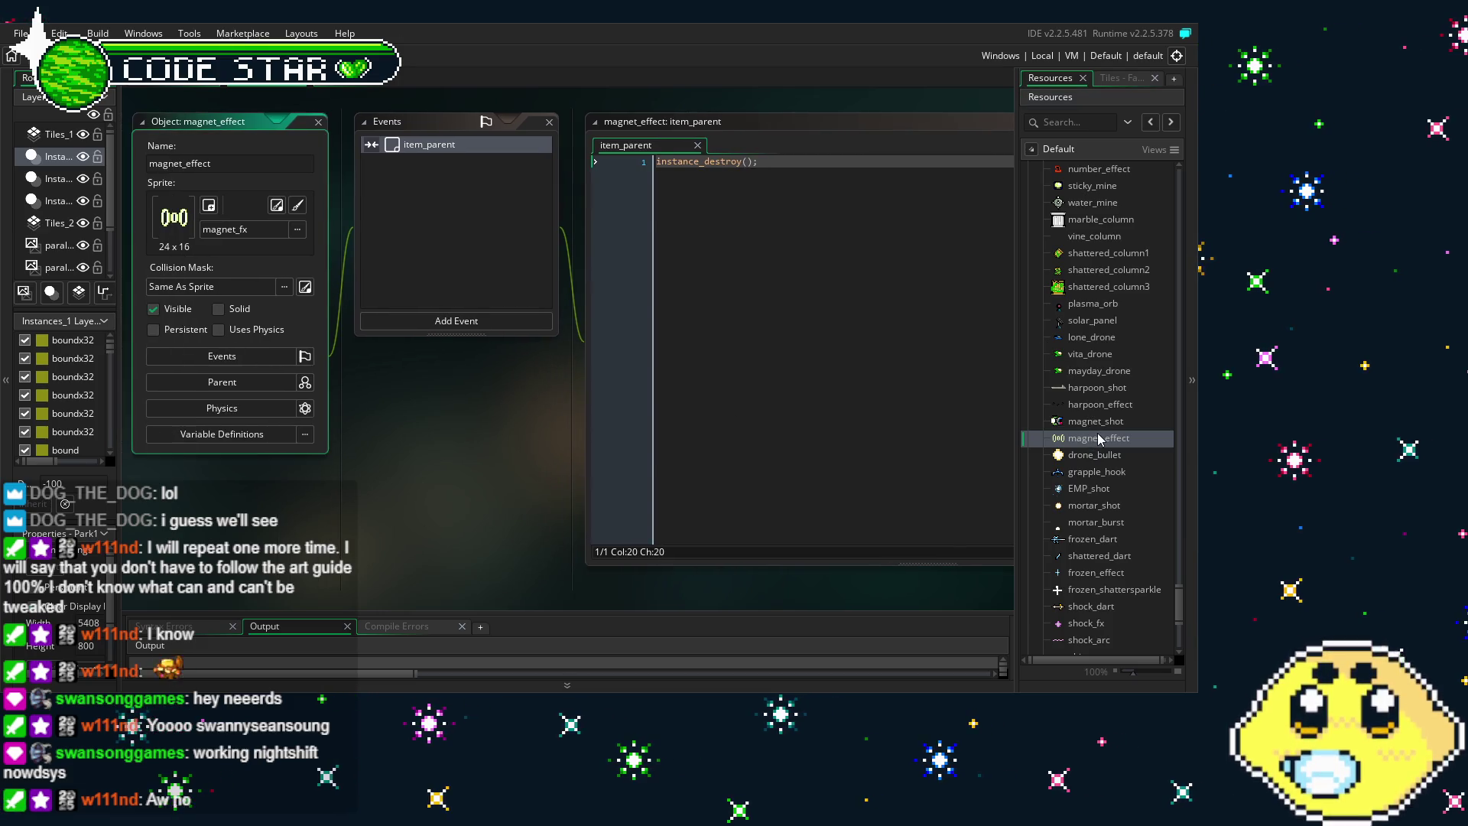
pyautogui.click(1102, 427)
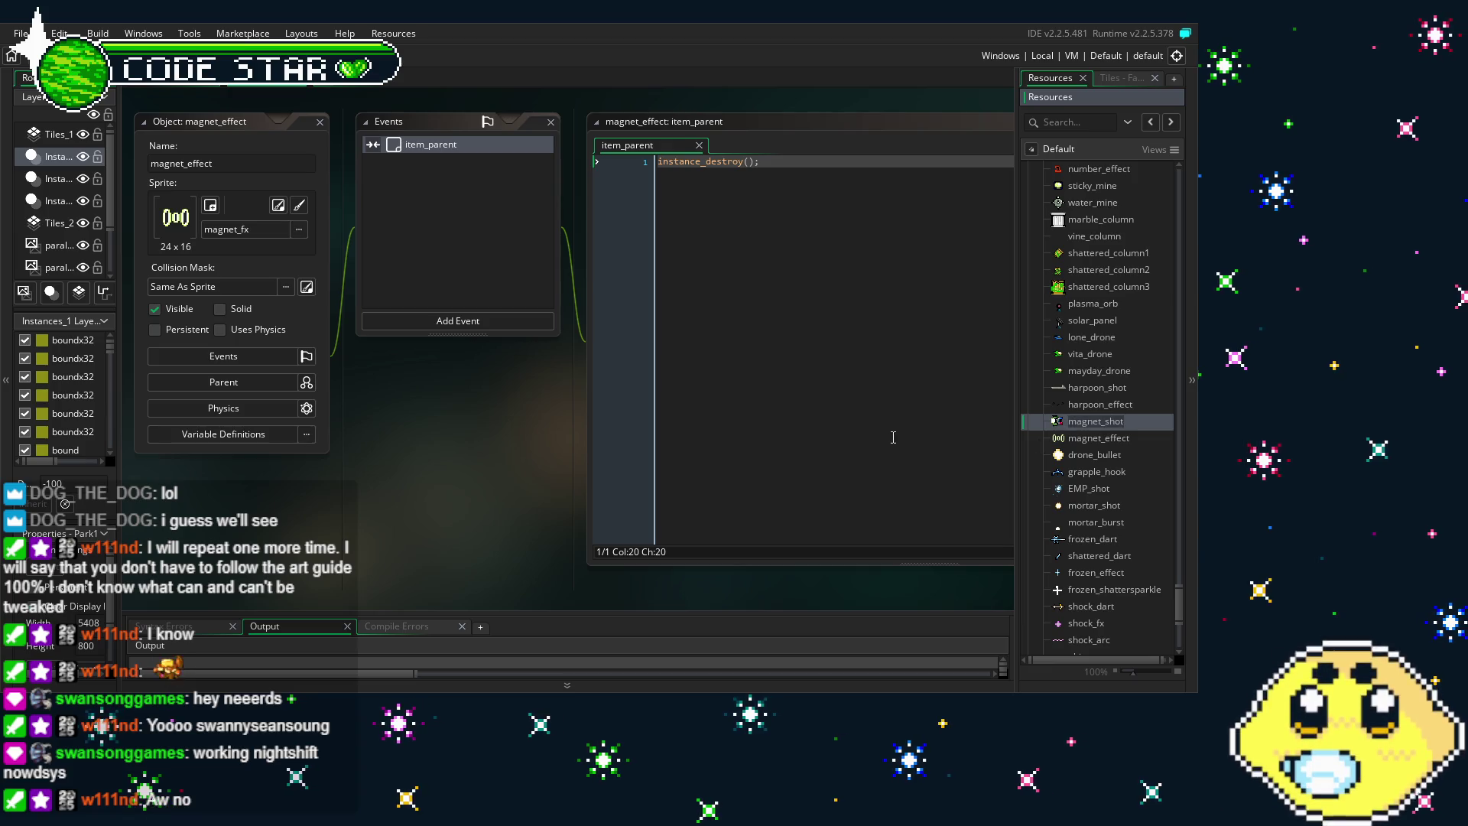
pyautogui.click(294, 646)
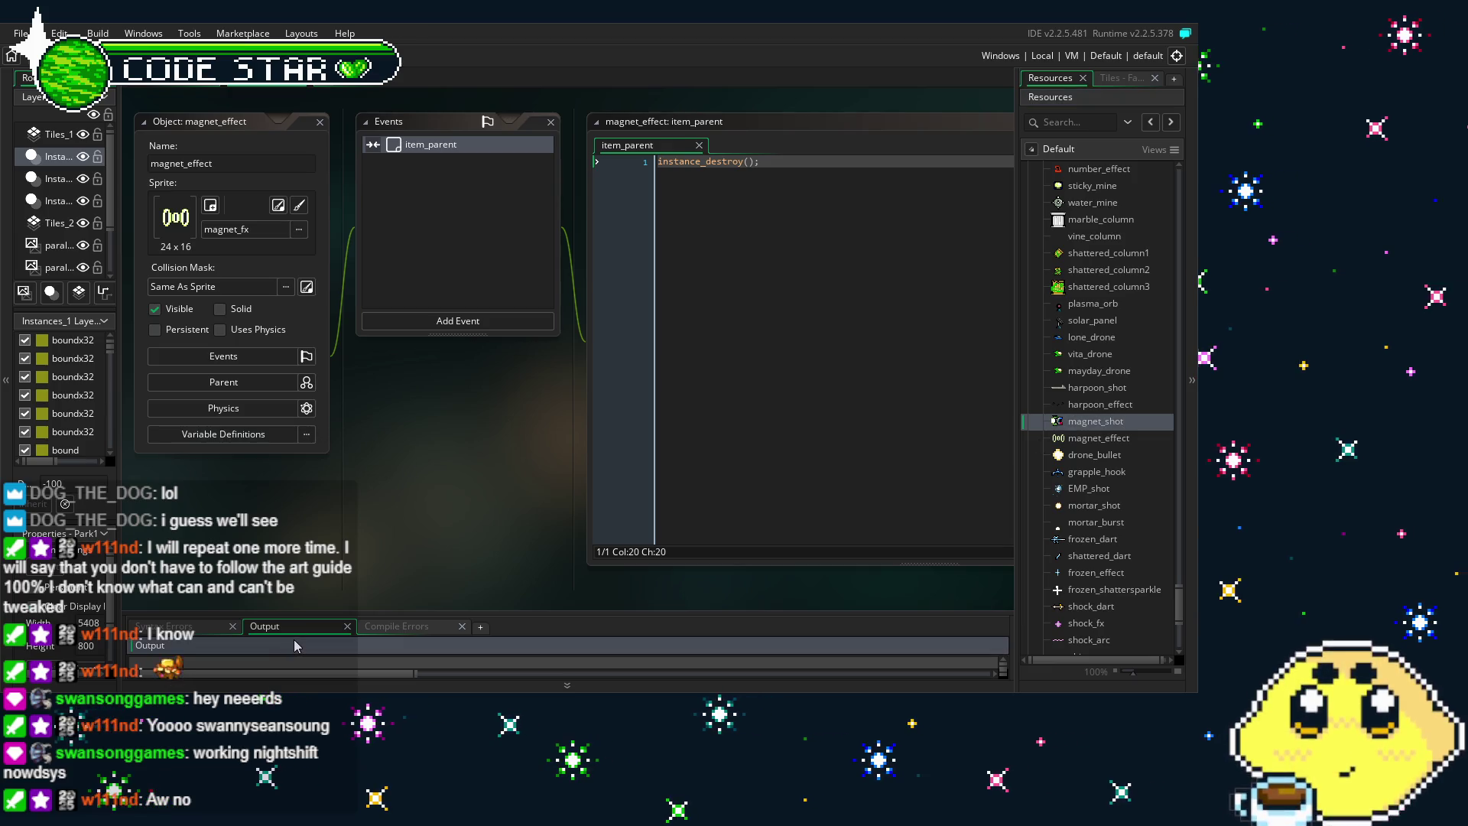
pyautogui.moveTo(334, 572); pyautogui.dragTo(393, 534)
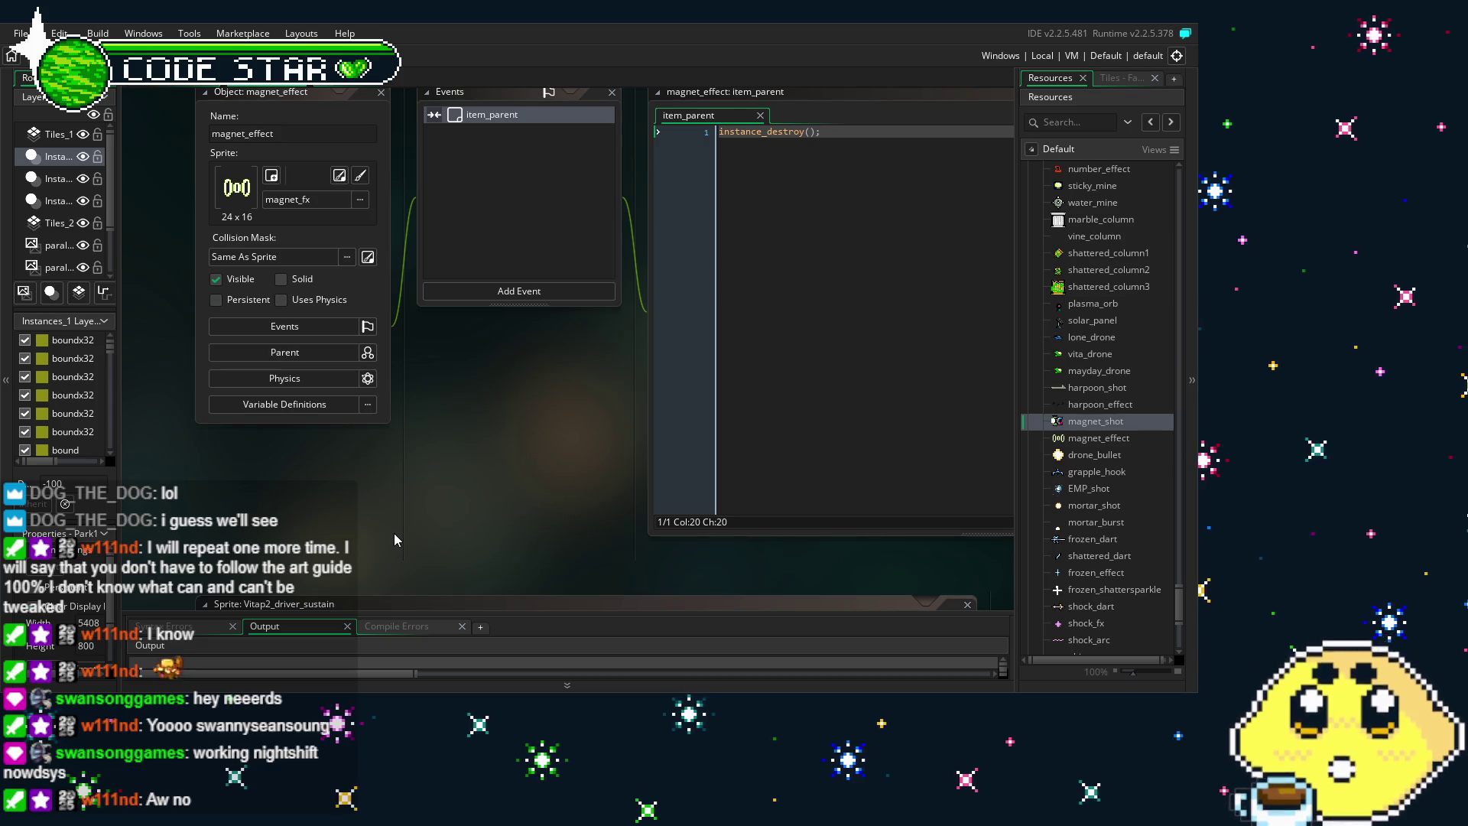
pyautogui.moveTo(393, 534); pyautogui.dragTo(316, 576)
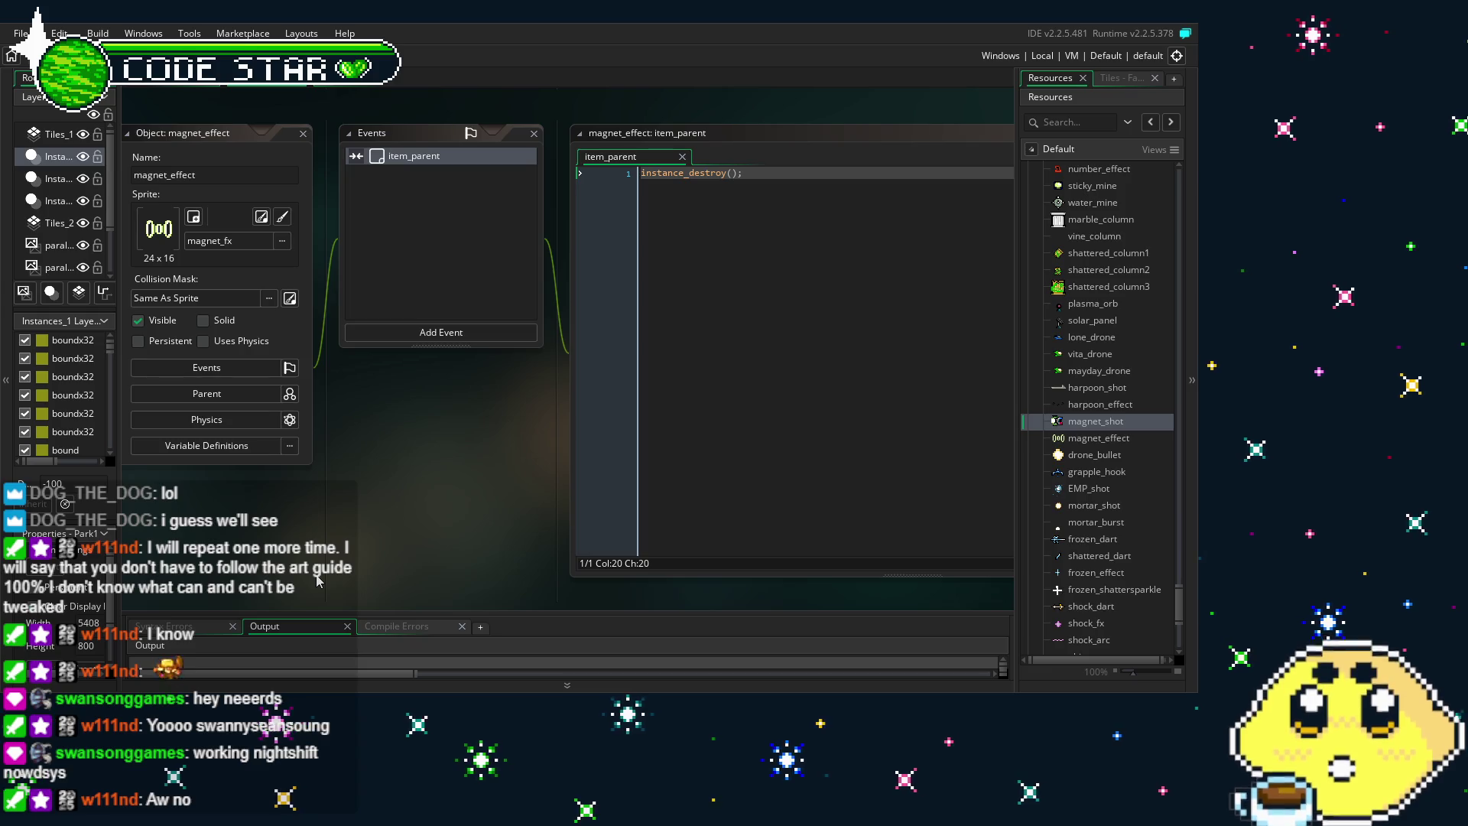
pyautogui.moveTo(316, 579)
pyautogui.mouseDown()
pyautogui.moveTo(382, 529)
pyautogui.moveTo(310, 447)
pyautogui.moveTo(337, 337)
pyautogui.moveTo(344, 495)
pyautogui.moveTo(365, 520)
pyautogui.mouseUp()
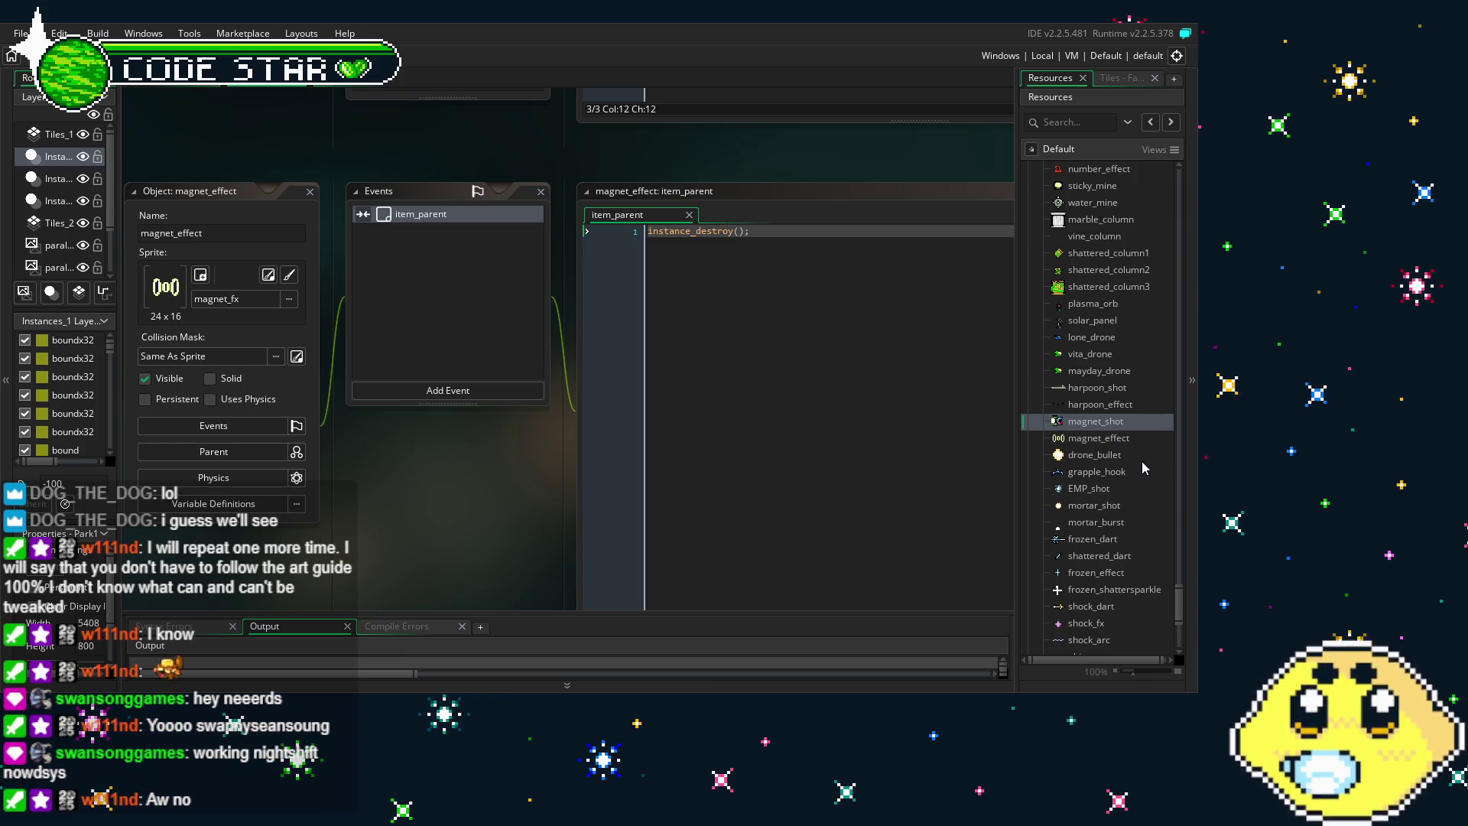
# Open magnet_shot and look over its bound collision and Create event code
pyautogui.doubleClick(1108, 423)
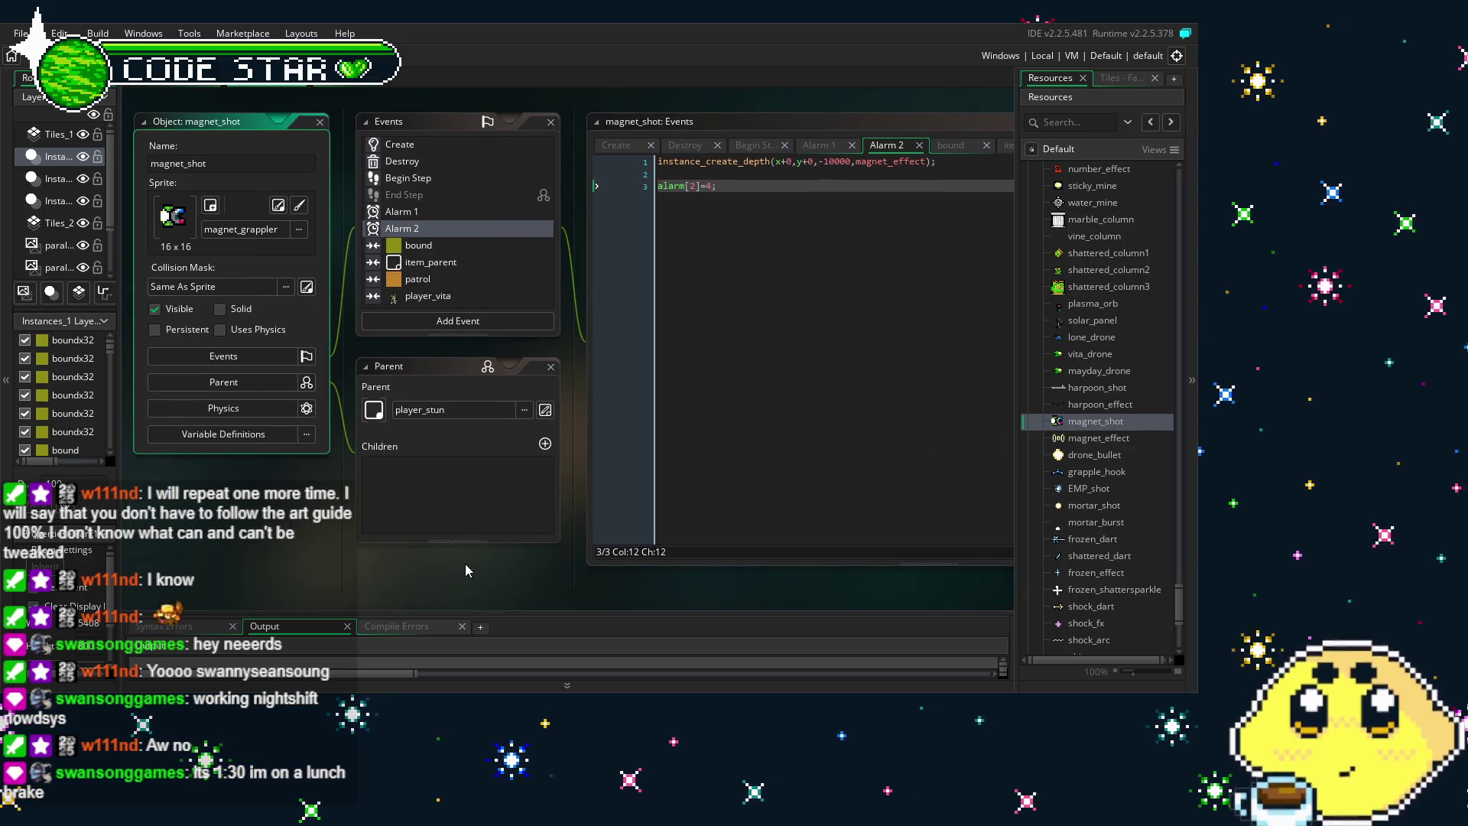
pyautogui.scroll(1, 459, 569)
pyautogui.click(413, 246)
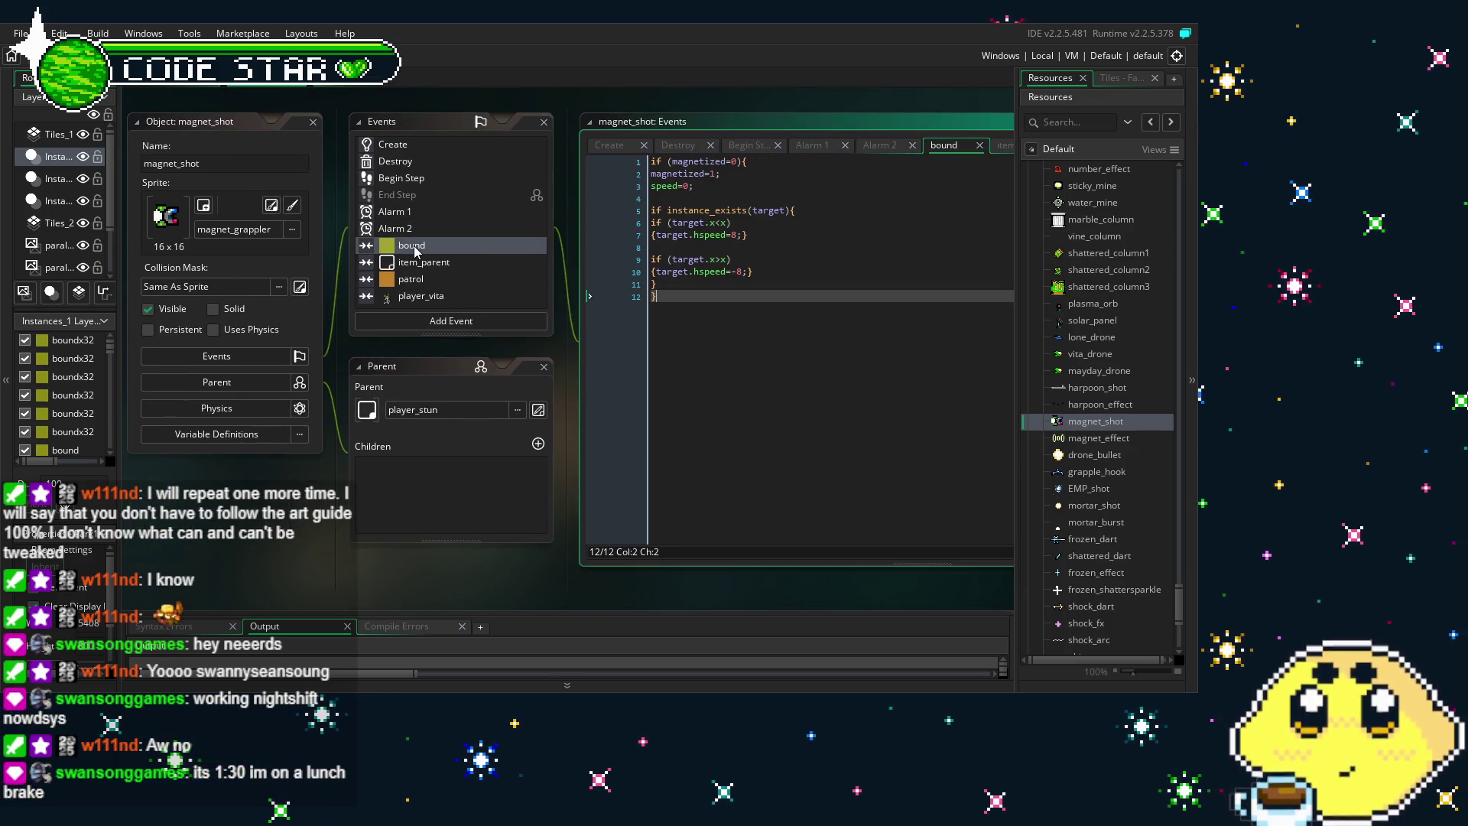
pyautogui.click(437, 145)
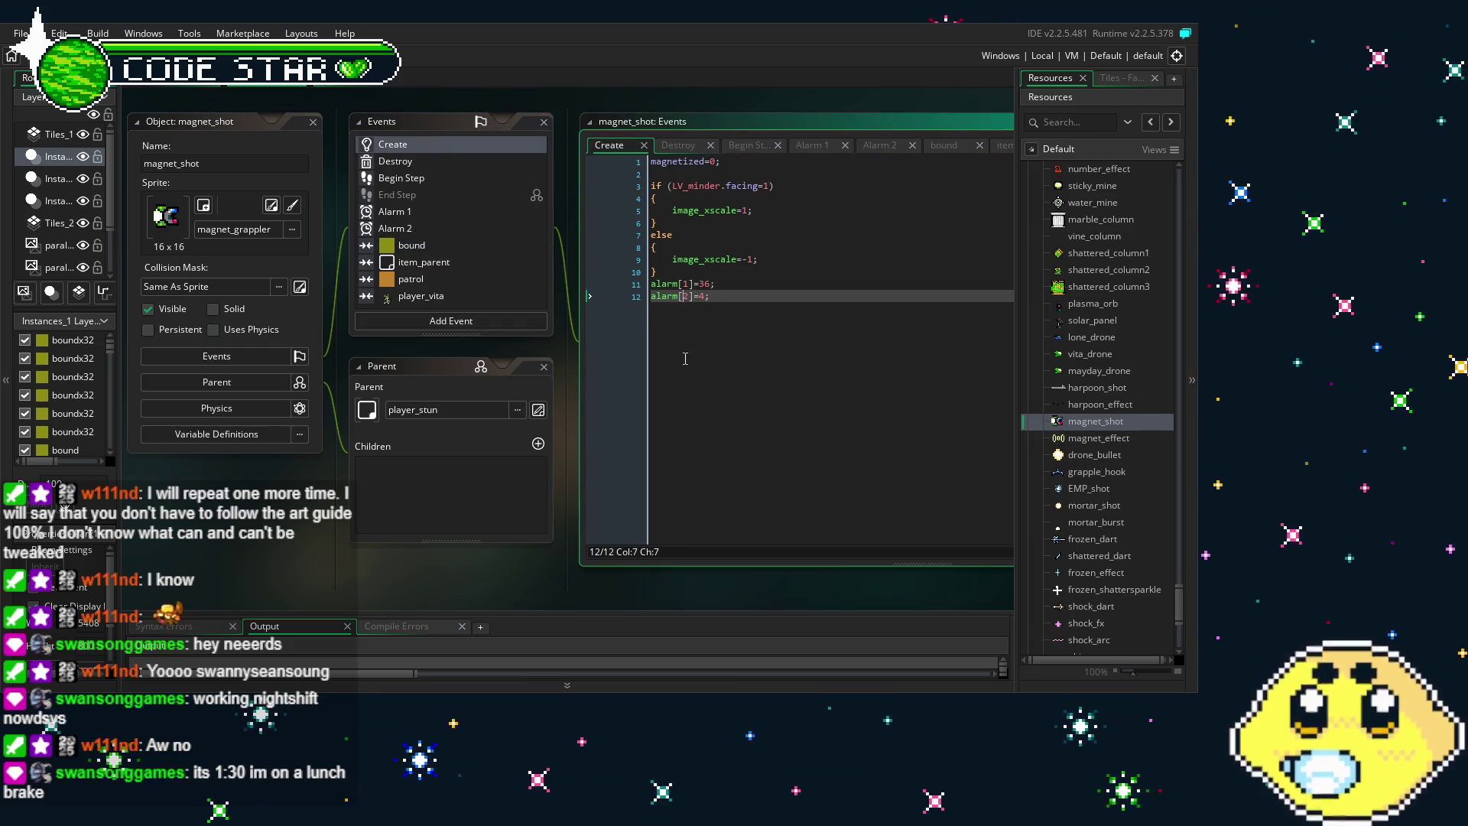
# Try a target=instance_nearest line at the top of Create, undo it, then view the Destroy code
pyautogui.hotkey('ctrl', 'Home')
pyautogui.press('Return')
pyautogui.press('Up')
pyautogui.write('target=instance_nearest(x+0,y+0,item_')
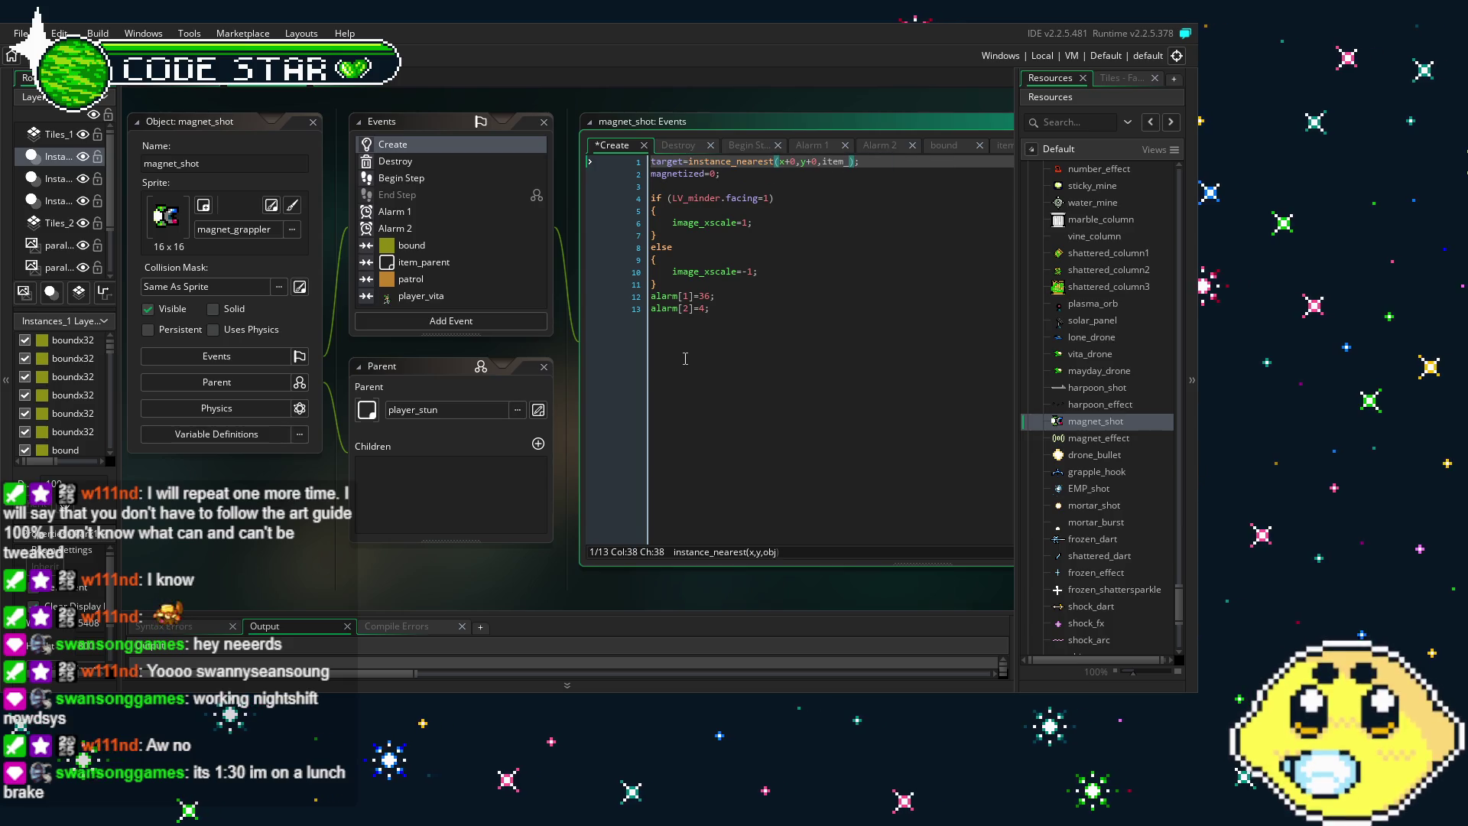
pyautogui.write('[')
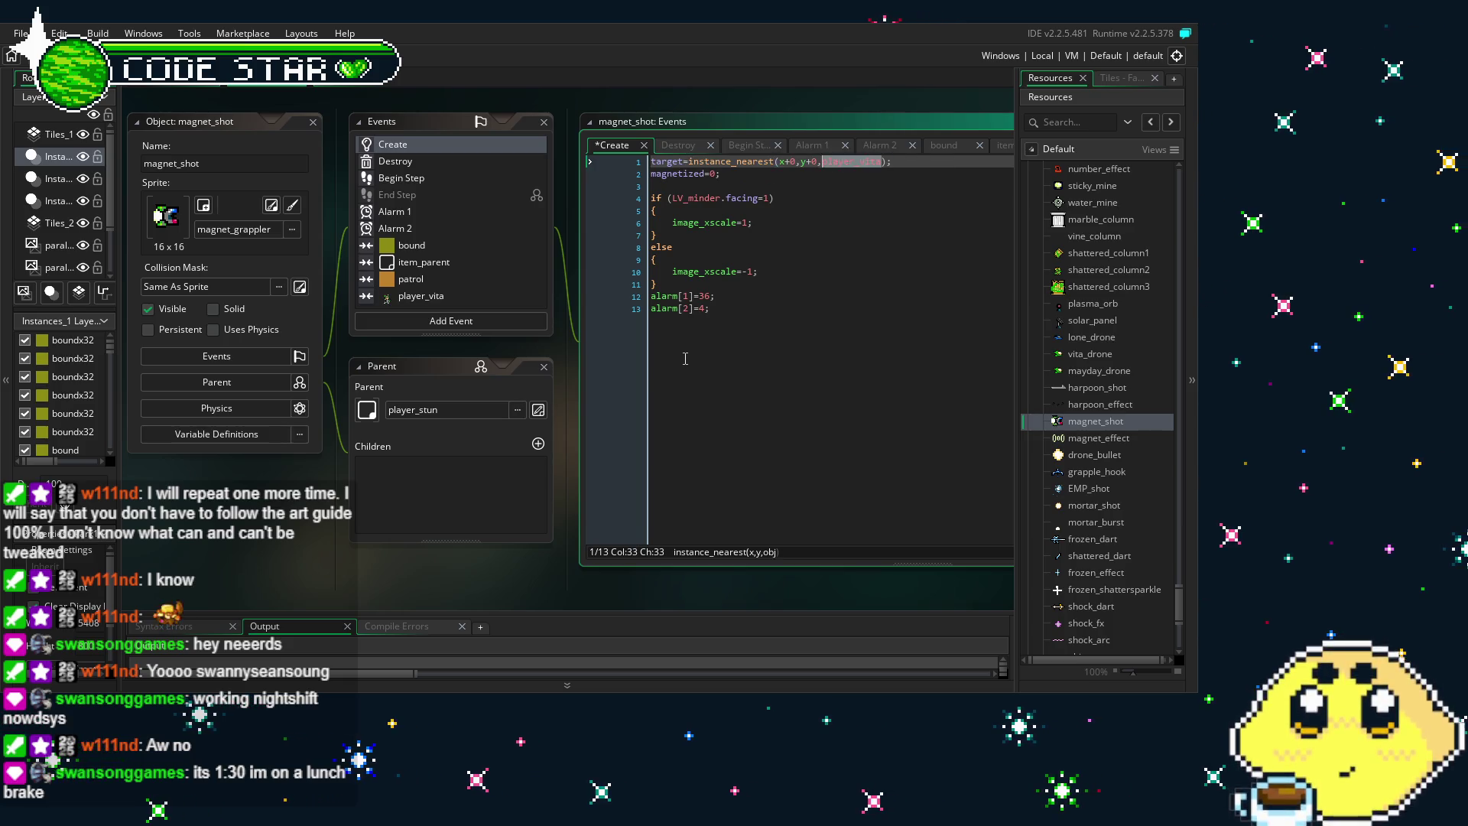
pyautogui.press('End')
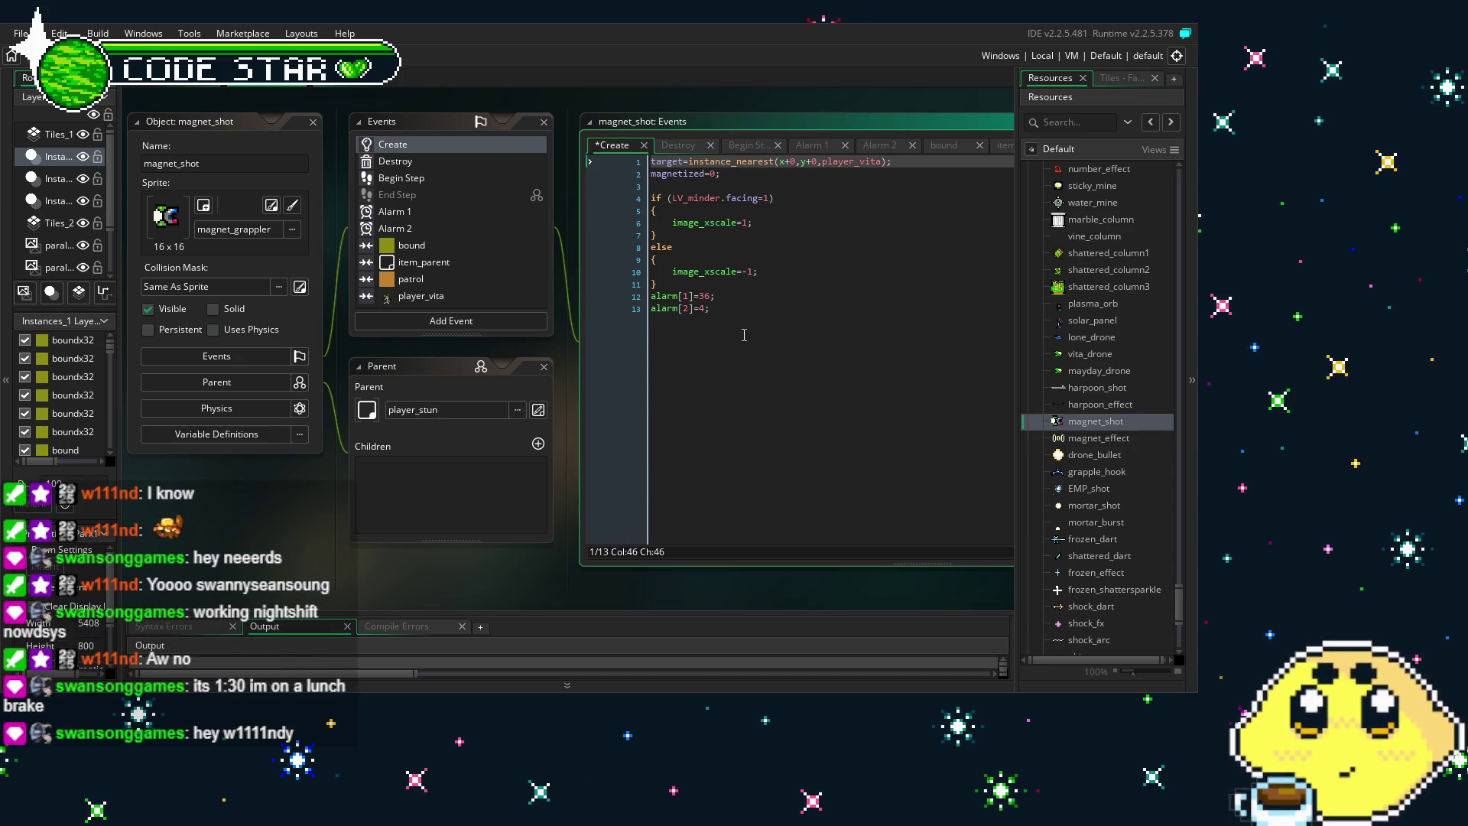
pyautogui.press('Return')
pyautogui.hotkey('ctrl', 'z')
pyautogui.hotkey('ctrl', 'z')
pyautogui.hotkey('ctrl', 'z')
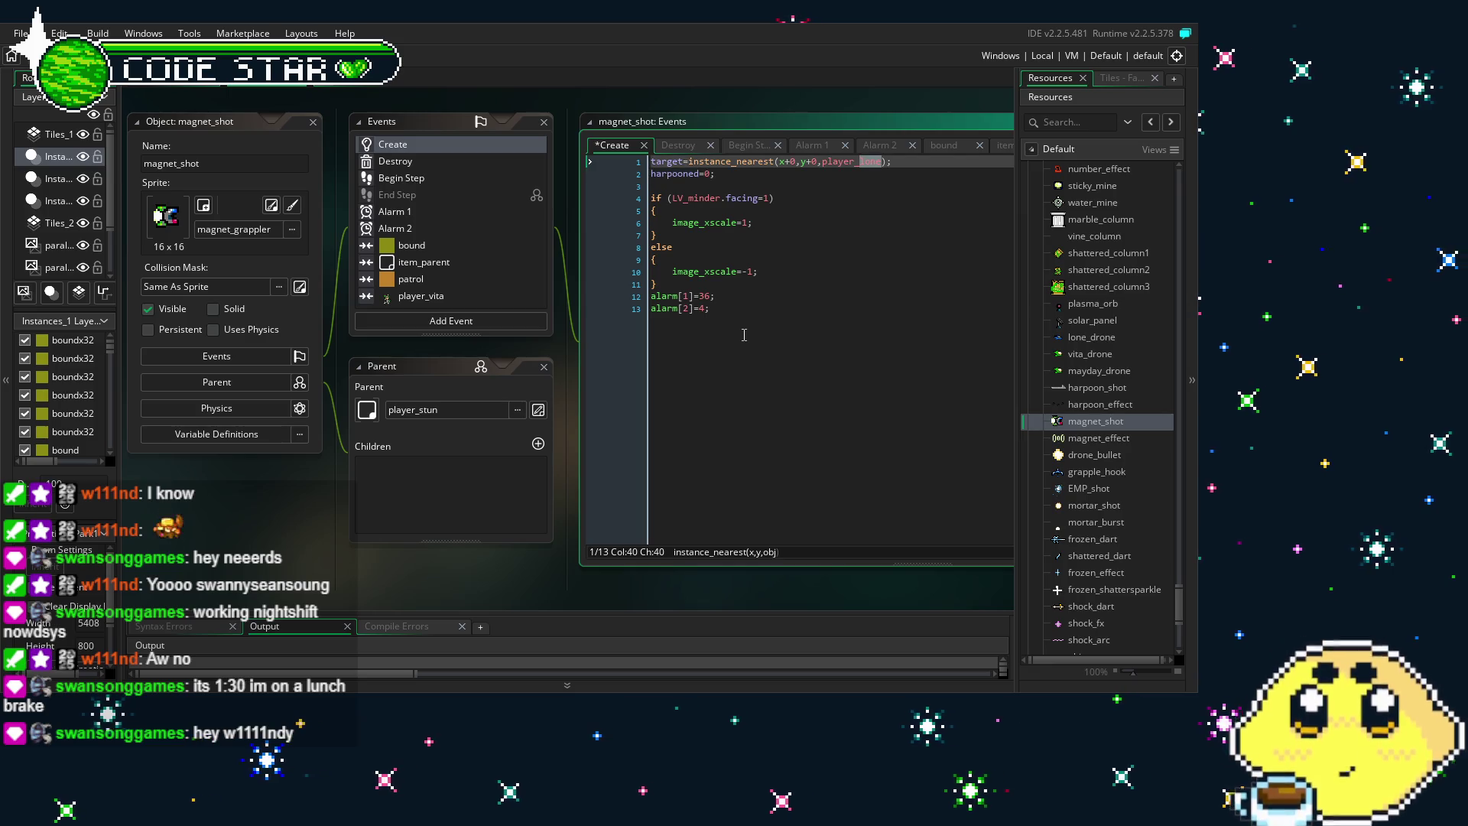
pyautogui.hotkey('ctrl', 'z')
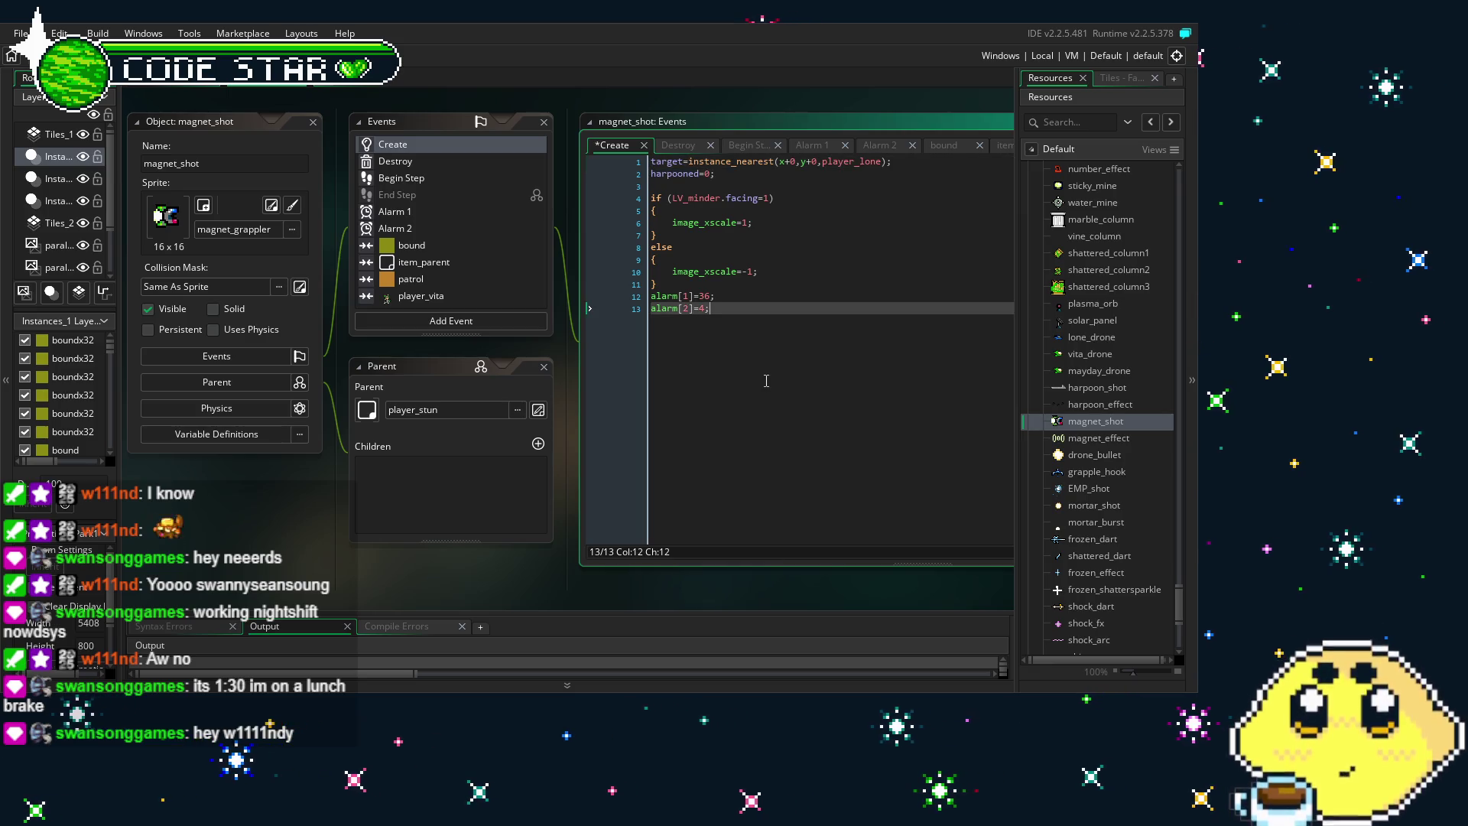
pyautogui.hotkey('ctrl', 'y')
pyautogui.hotkey('ctrl', 'y')
pyautogui.hotkey('ctrl', 'z')
pyautogui.hotkey('ctrl', 'z')
pyautogui.hotkey('ctrl', 'z')
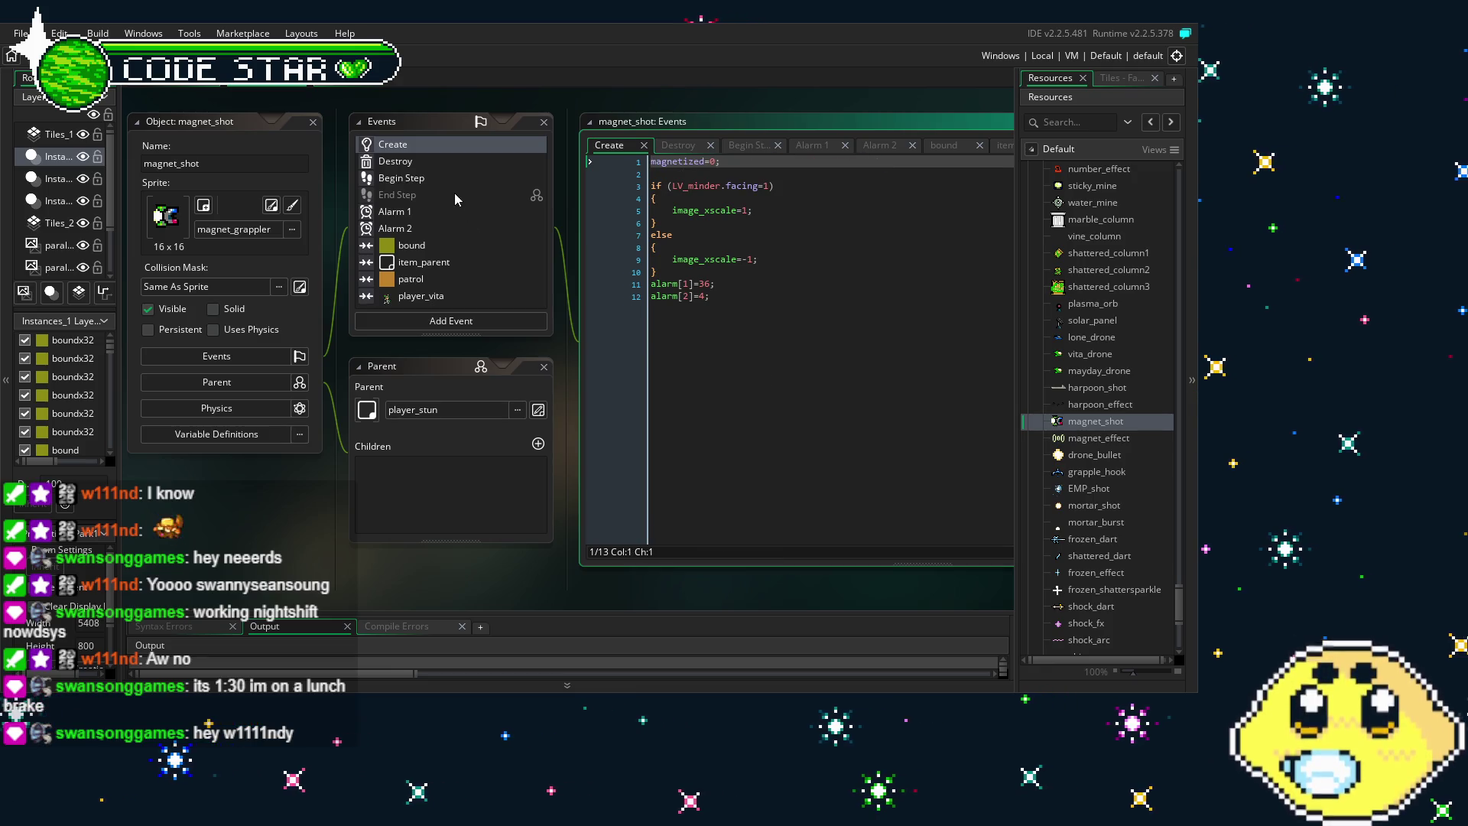
pyautogui.click(437, 161)
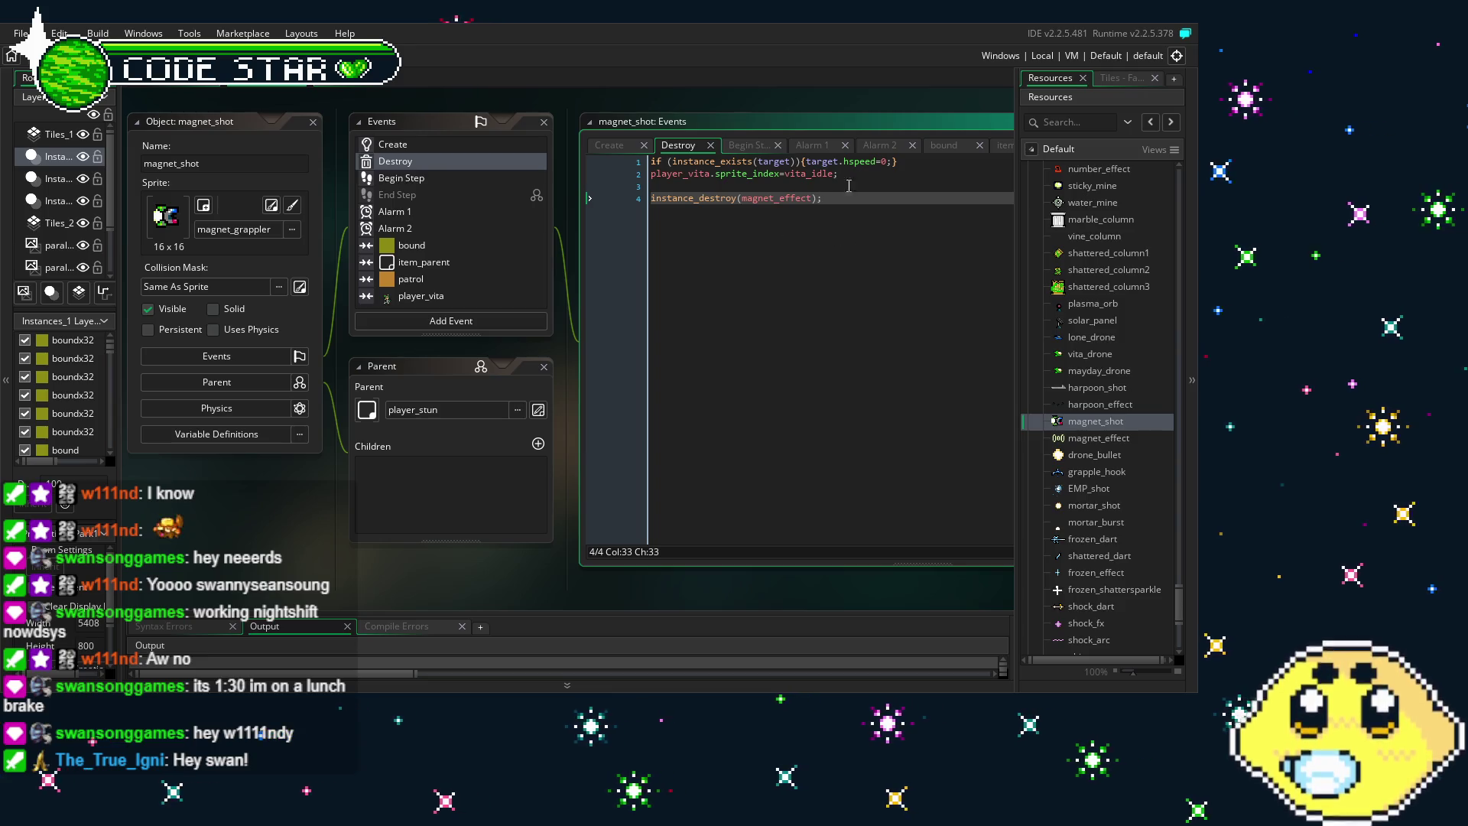
# Delete the first line of magnet_shot's Destroy code and remove the Begin Step event
pyautogui.moveTo(898, 162); pyautogui.dragTo(648, 162)
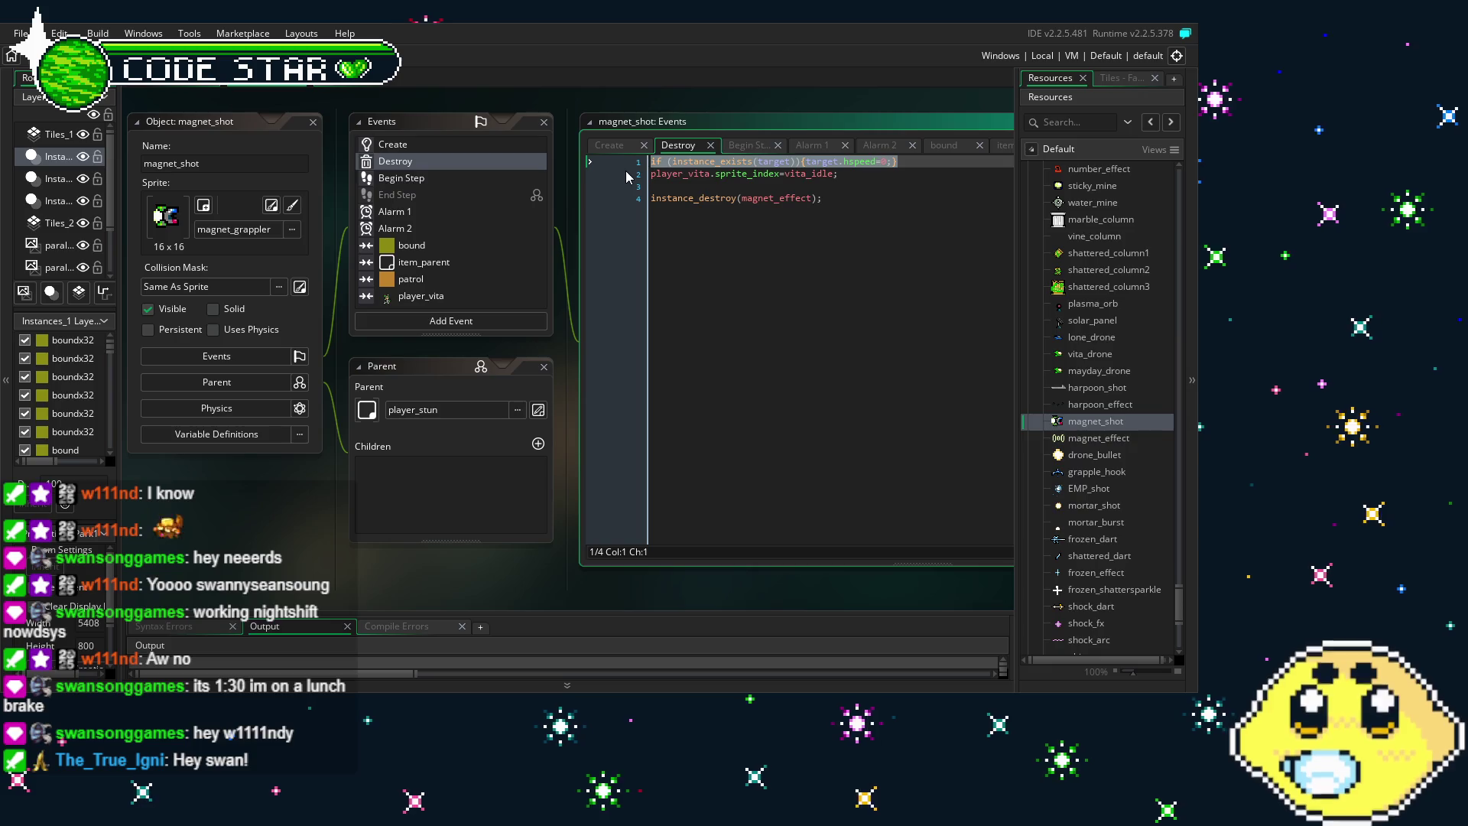
pyautogui.press('BackSpace')
pyautogui.press('Delete')
pyautogui.click(432, 178)
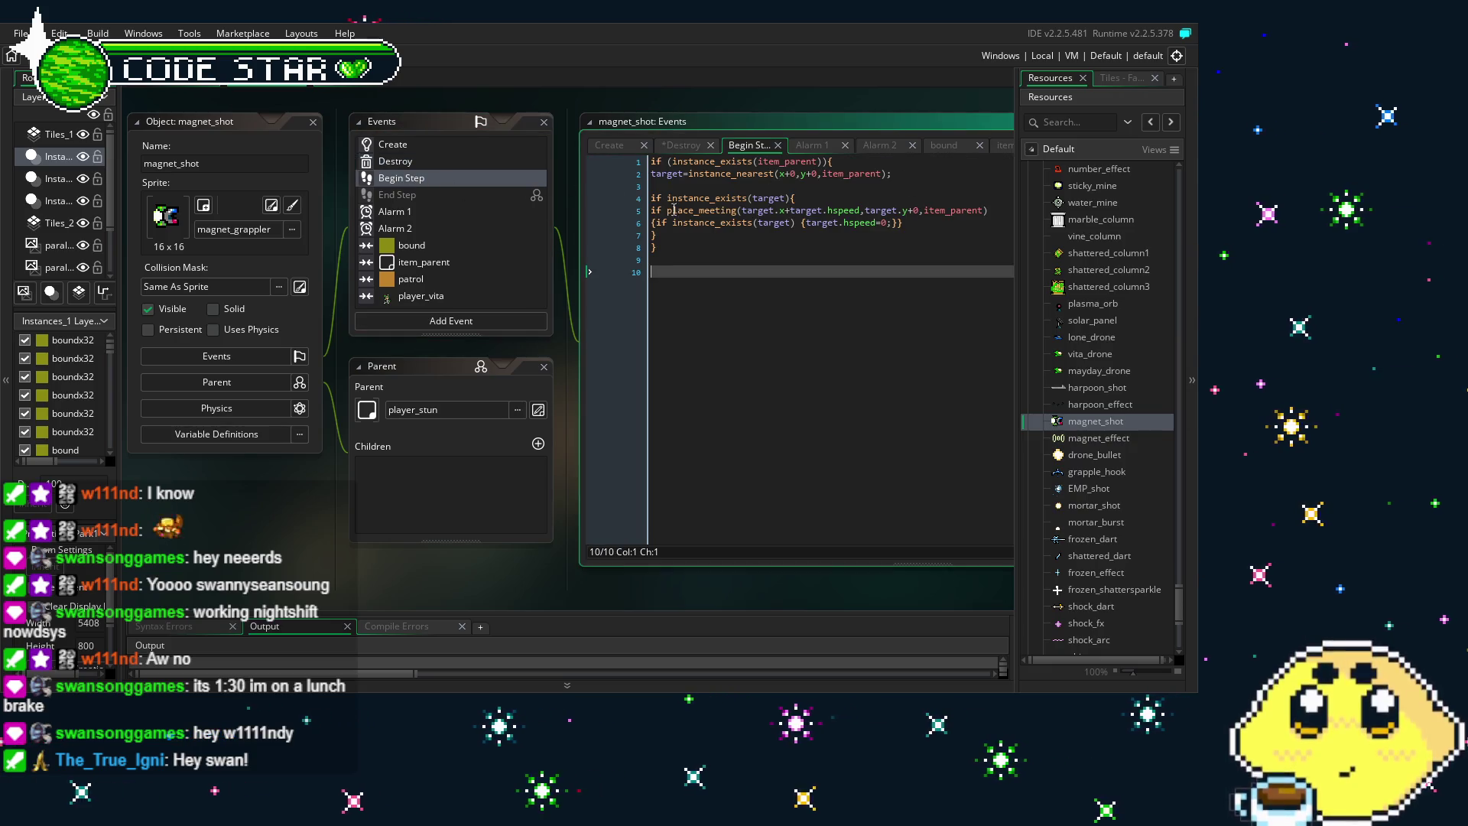
pyautogui.click(436, 180)
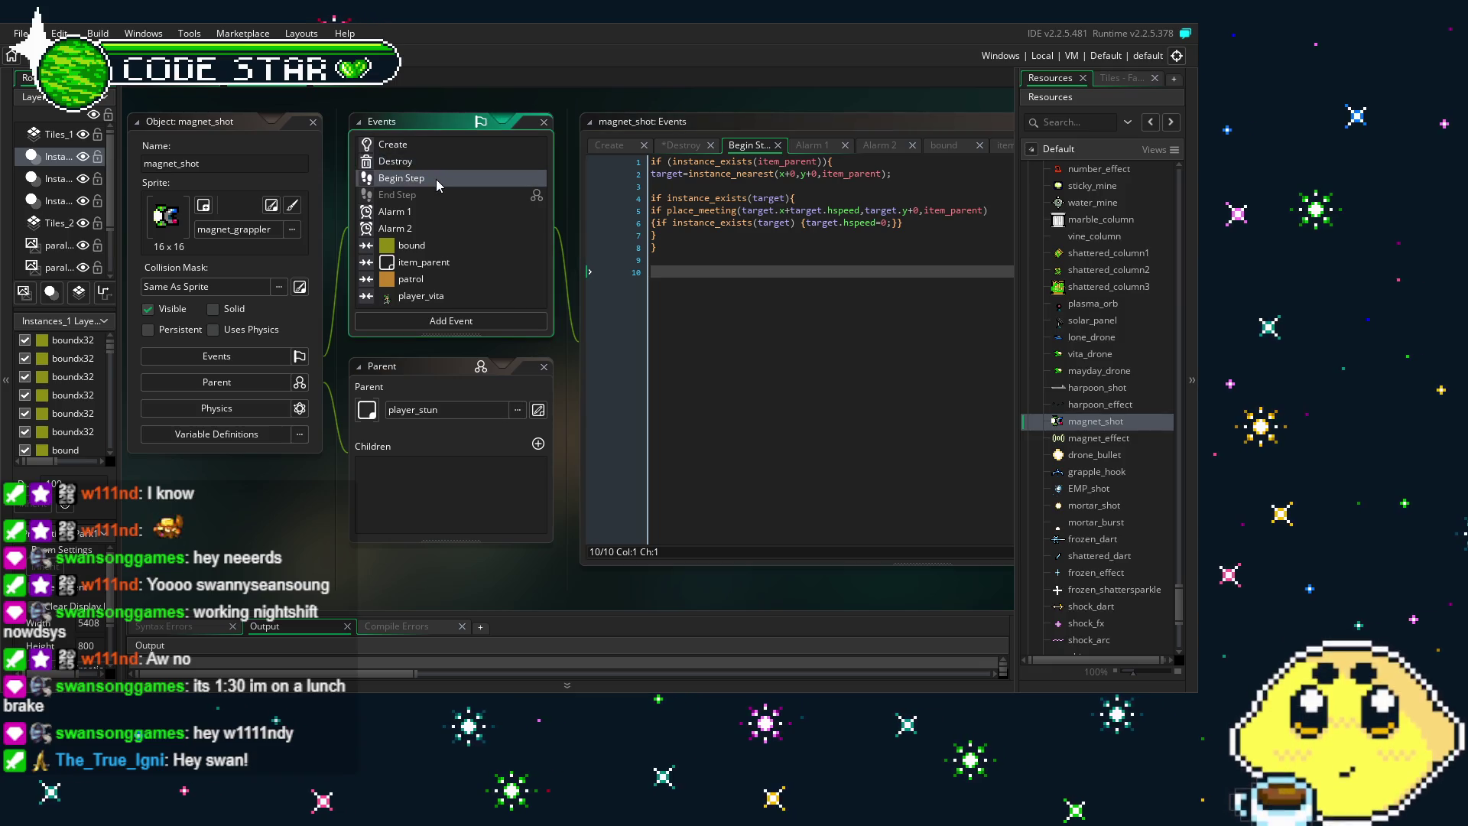
pyautogui.press('Delete')
pyautogui.press('Return')
pyautogui.click(434, 193)
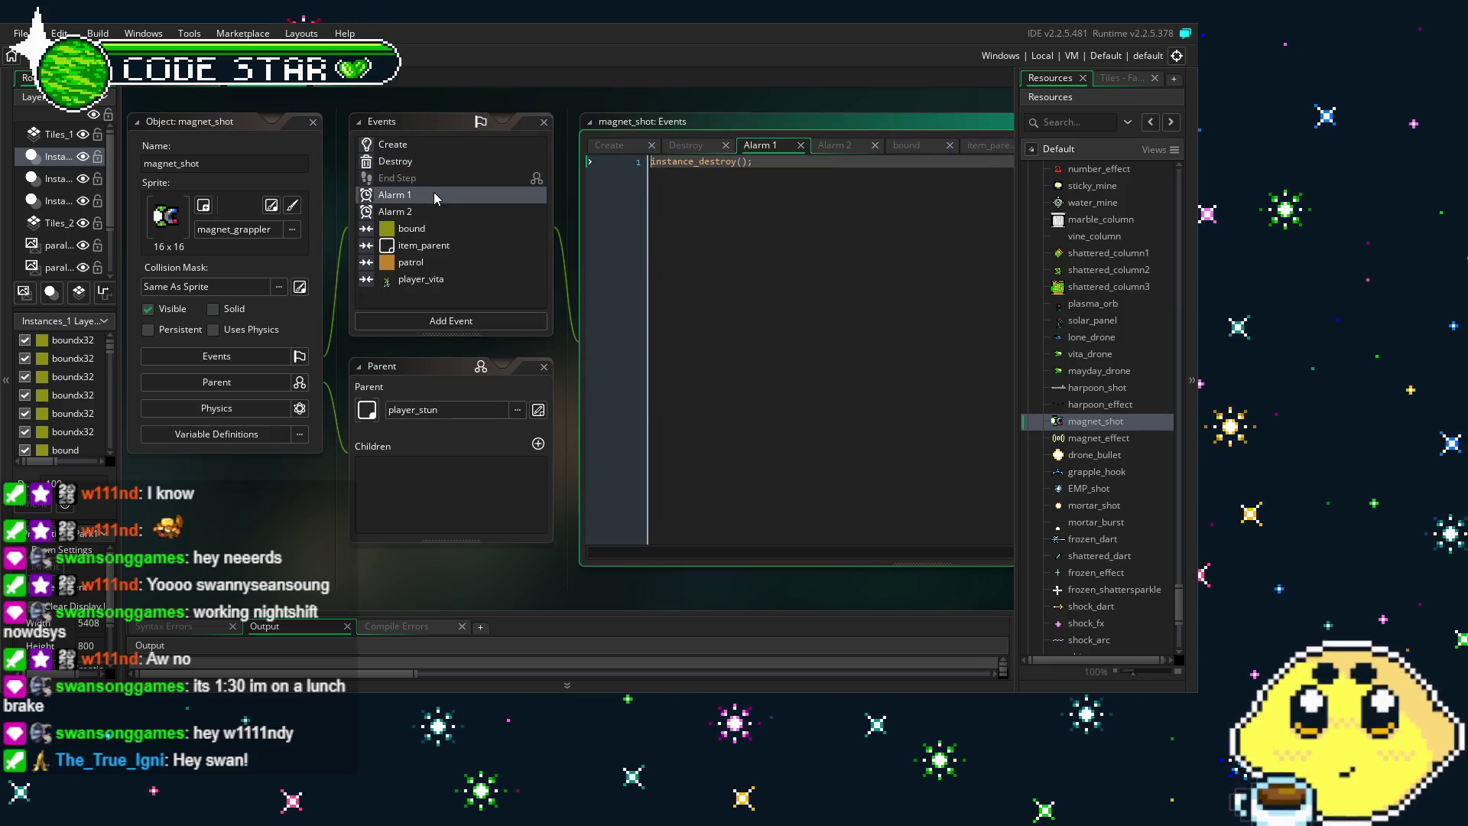
# Delete the bound and patrol collision events, then reopen the bound collision code
pyautogui.click(443, 212)
pyautogui.click(460, 228)
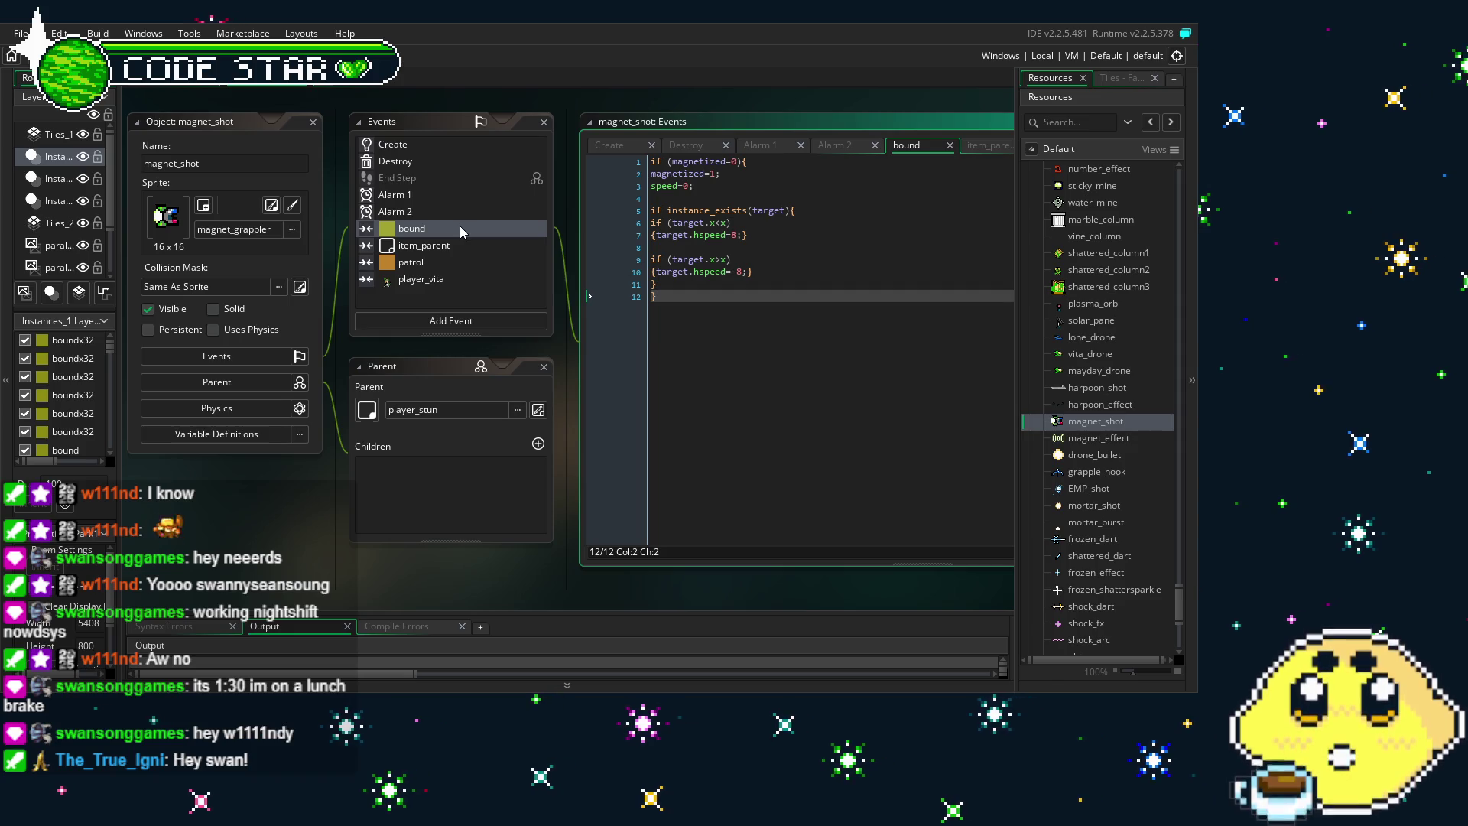
pyautogui.click(413, 228)
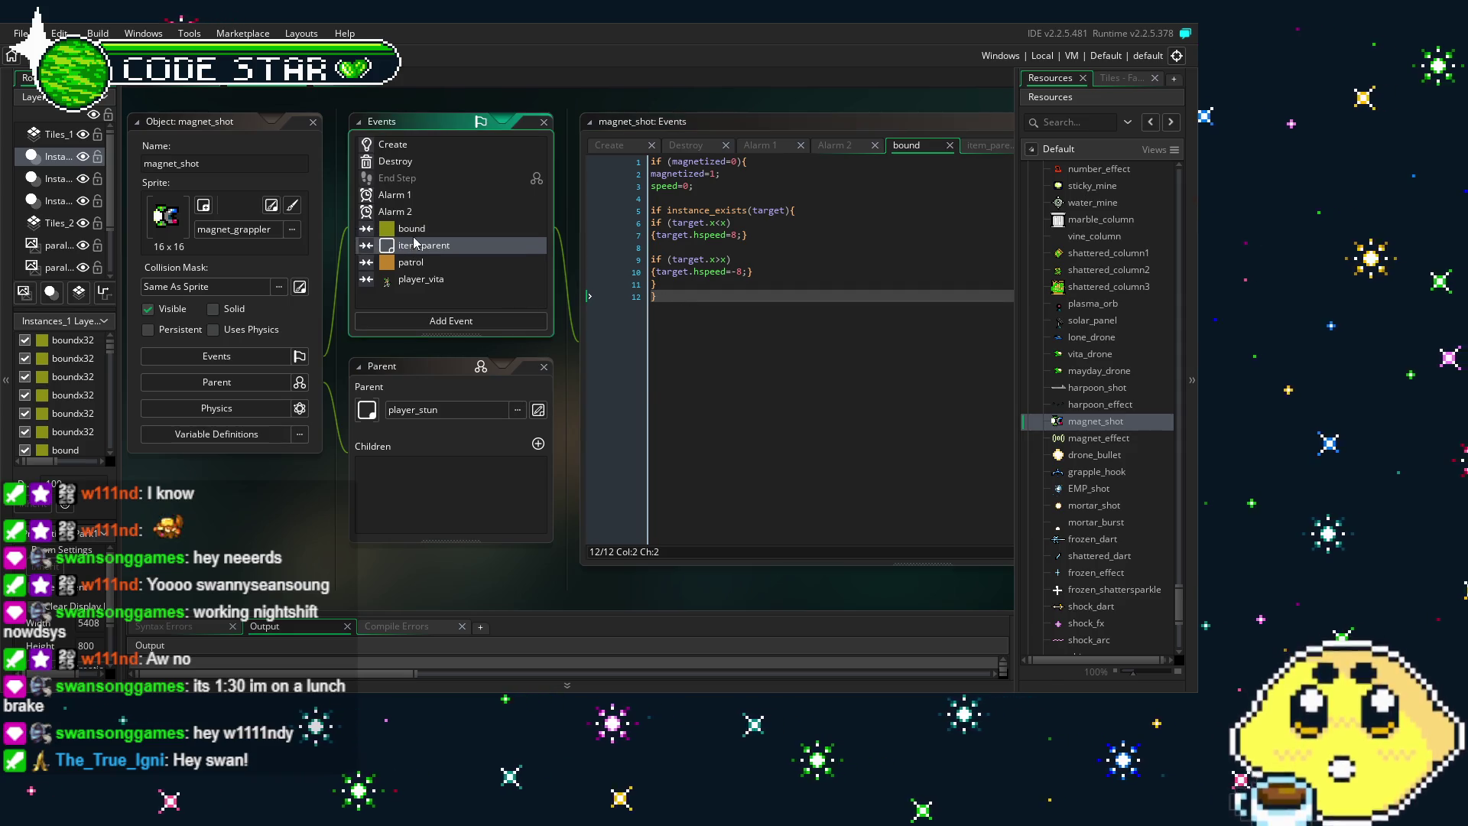
pyautogui.press('Delete')
pyautogui.press('Return')
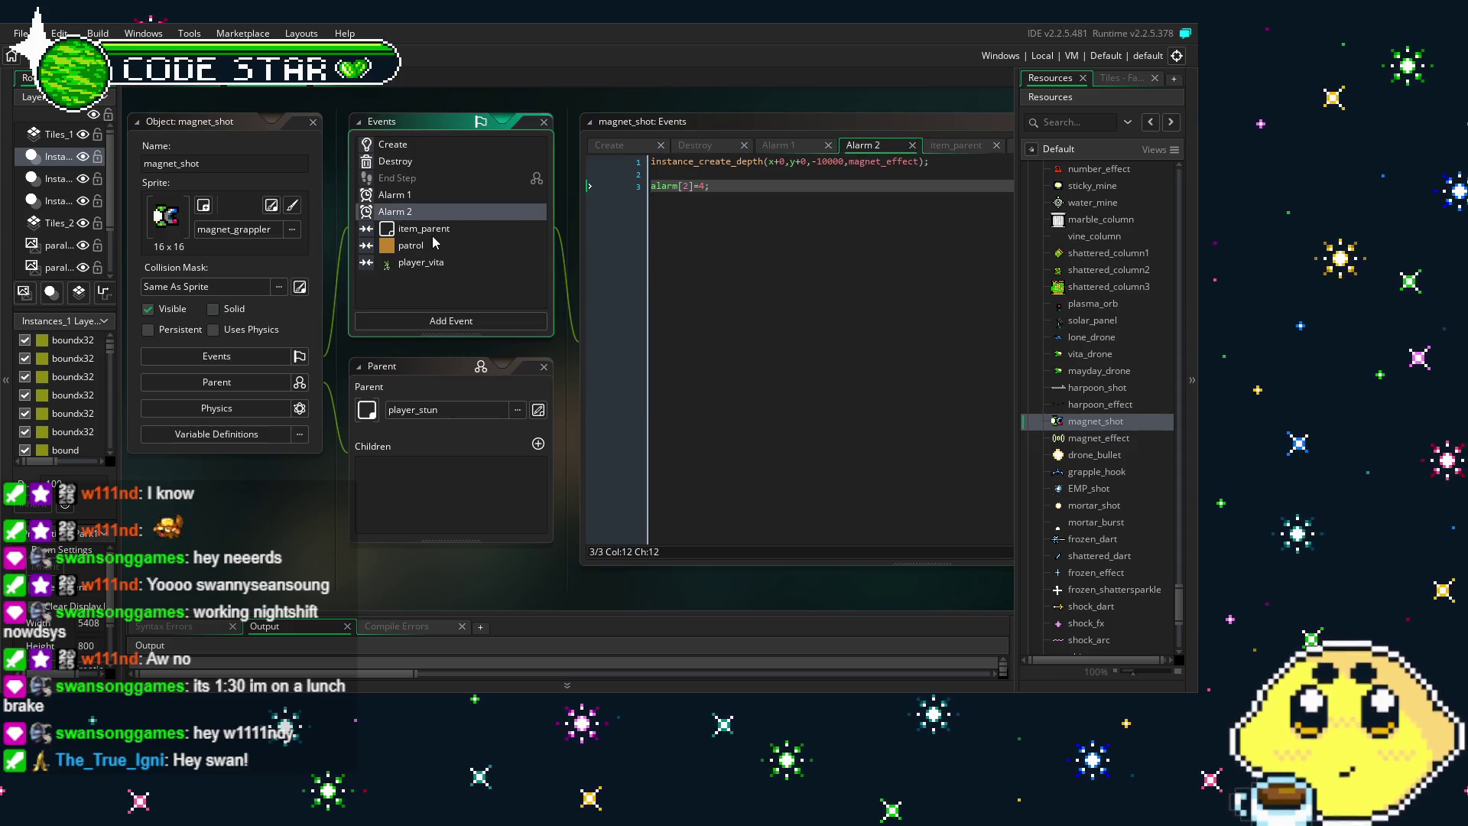
pyautogui.click(447, 245)
pyautogui.press('Delete')
pyautogui.press('Return')
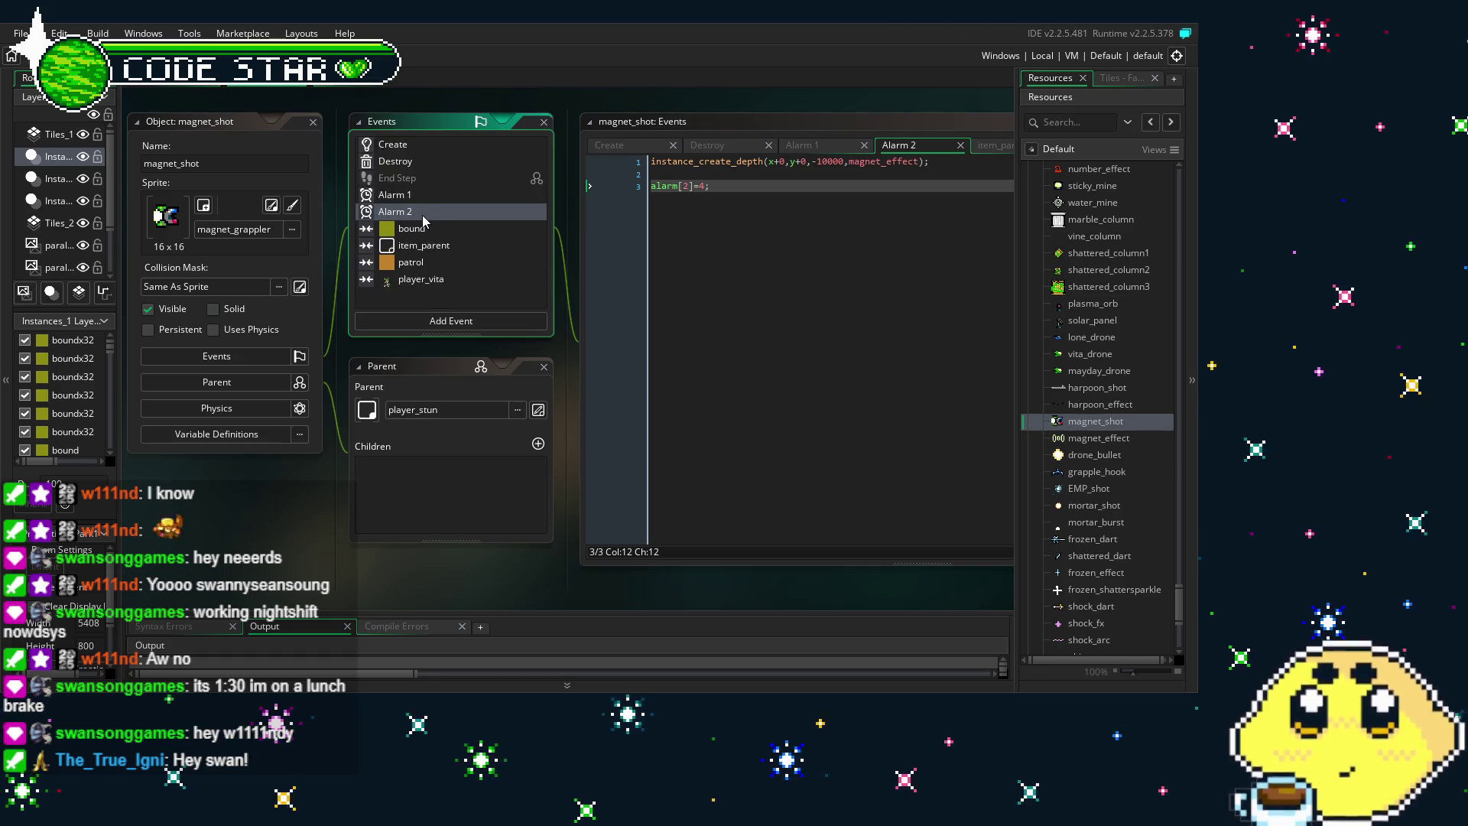
pyautogui.click(429, 228)
# Replace all of the bound collision code with an empty {} block, check patrol, and return to bound
pyautogui.hotkey('ctrl', 'a')
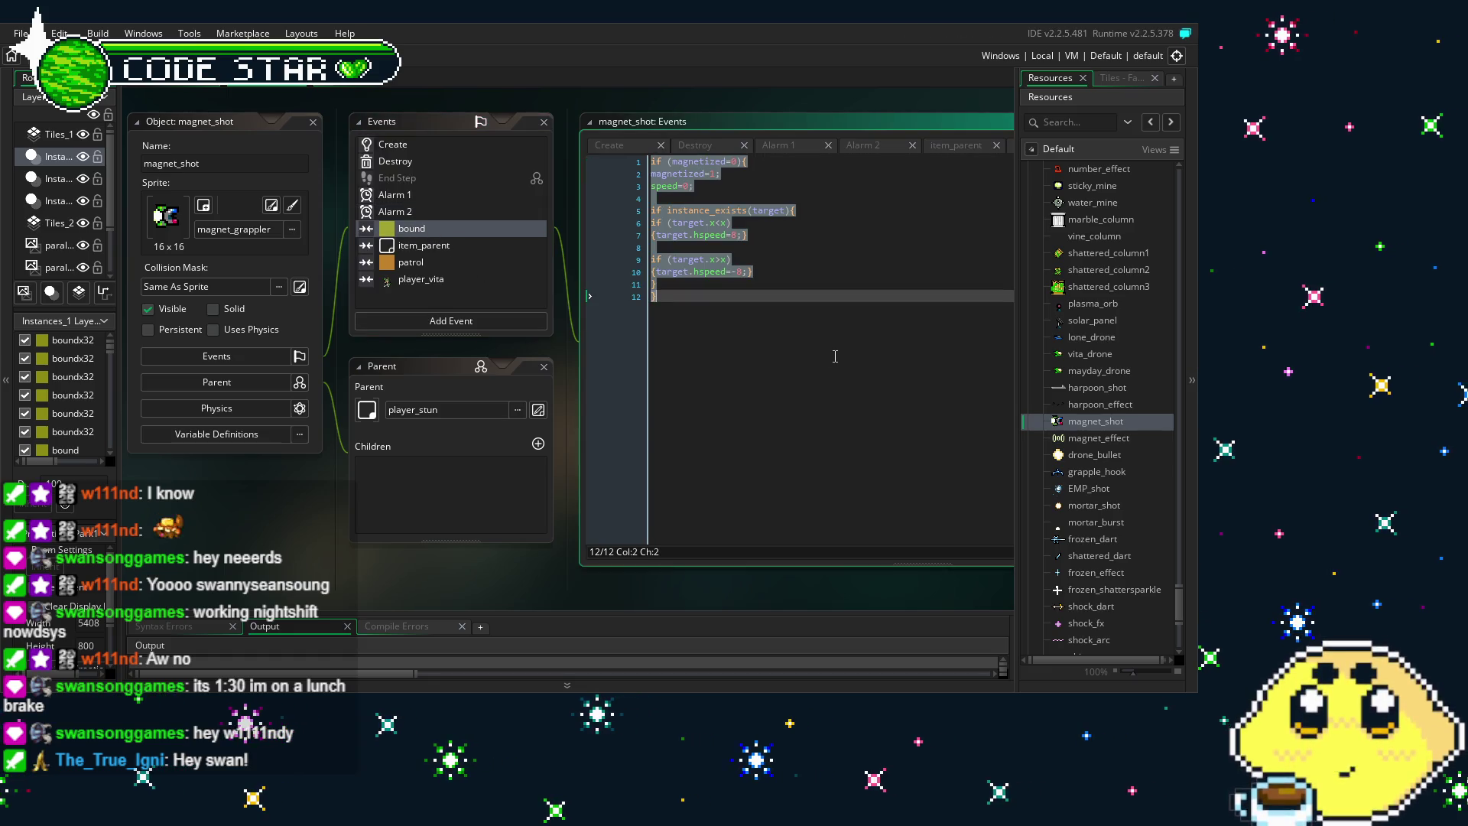
pyautogui.write('{};')
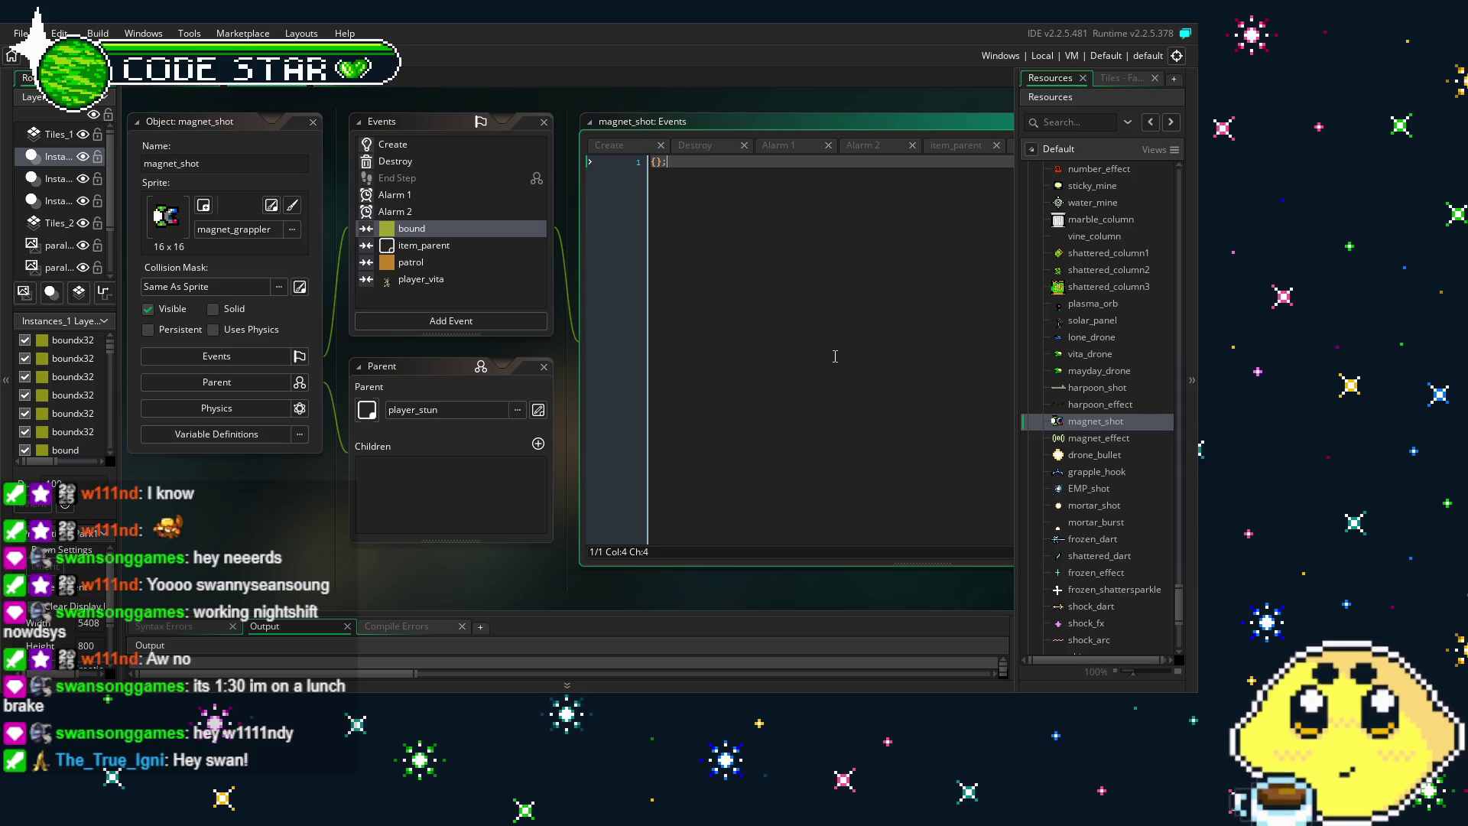
pyautogui.click(413, 261)
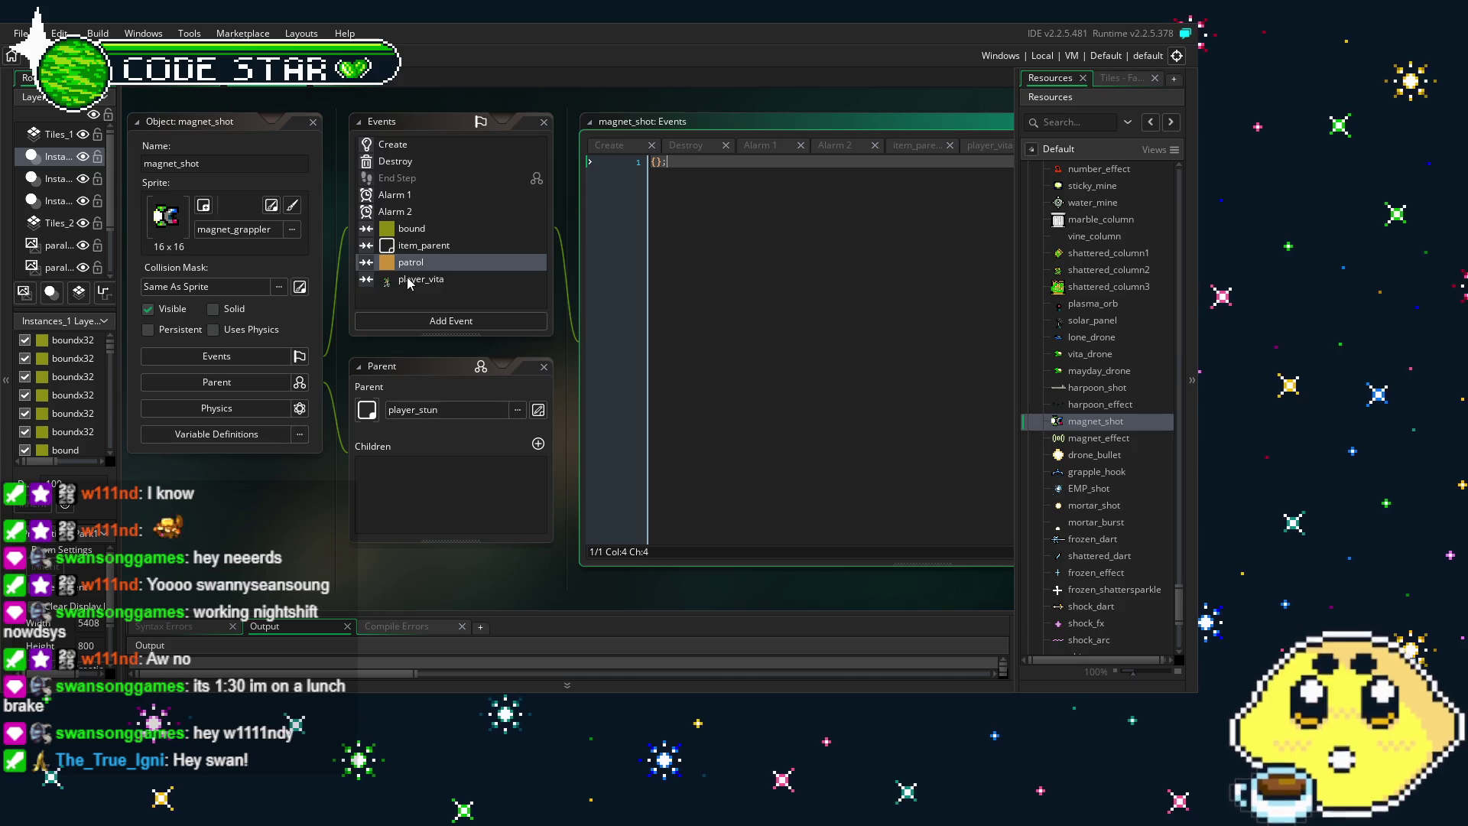
pyautogui.click(419, 230)
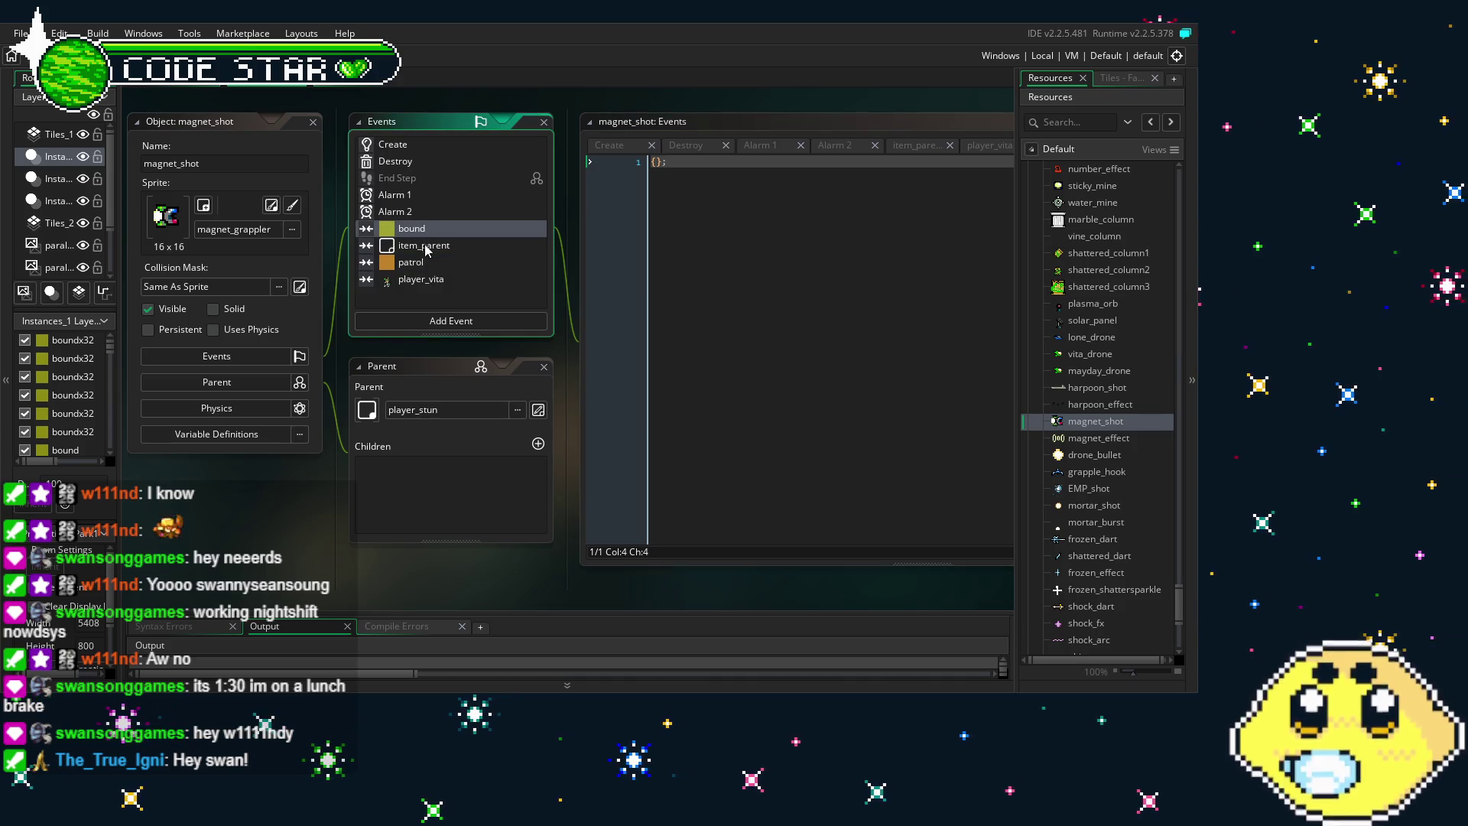
pyautogui.click(420, 263)
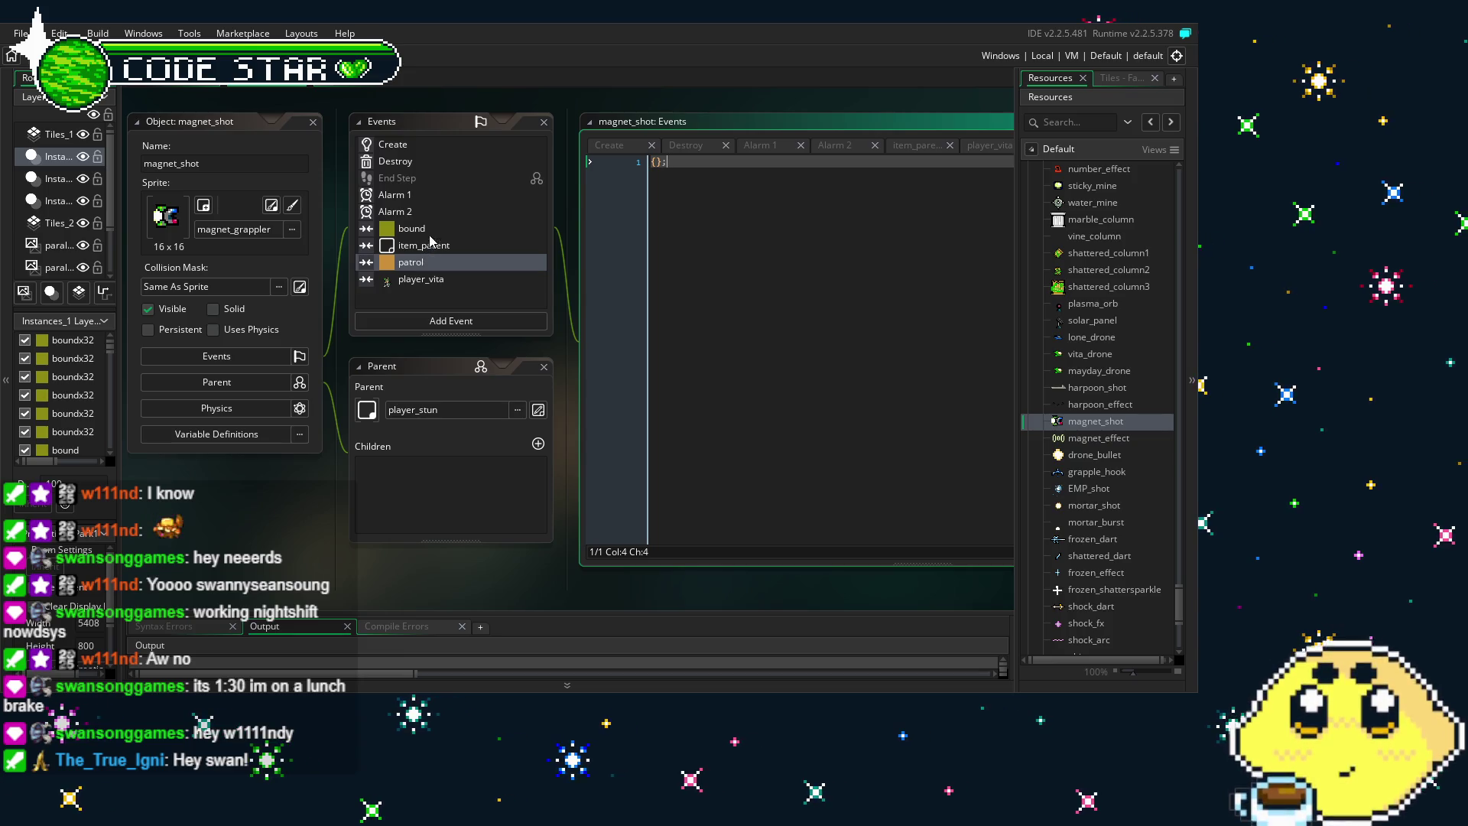
pyautogui.click(433, 231)
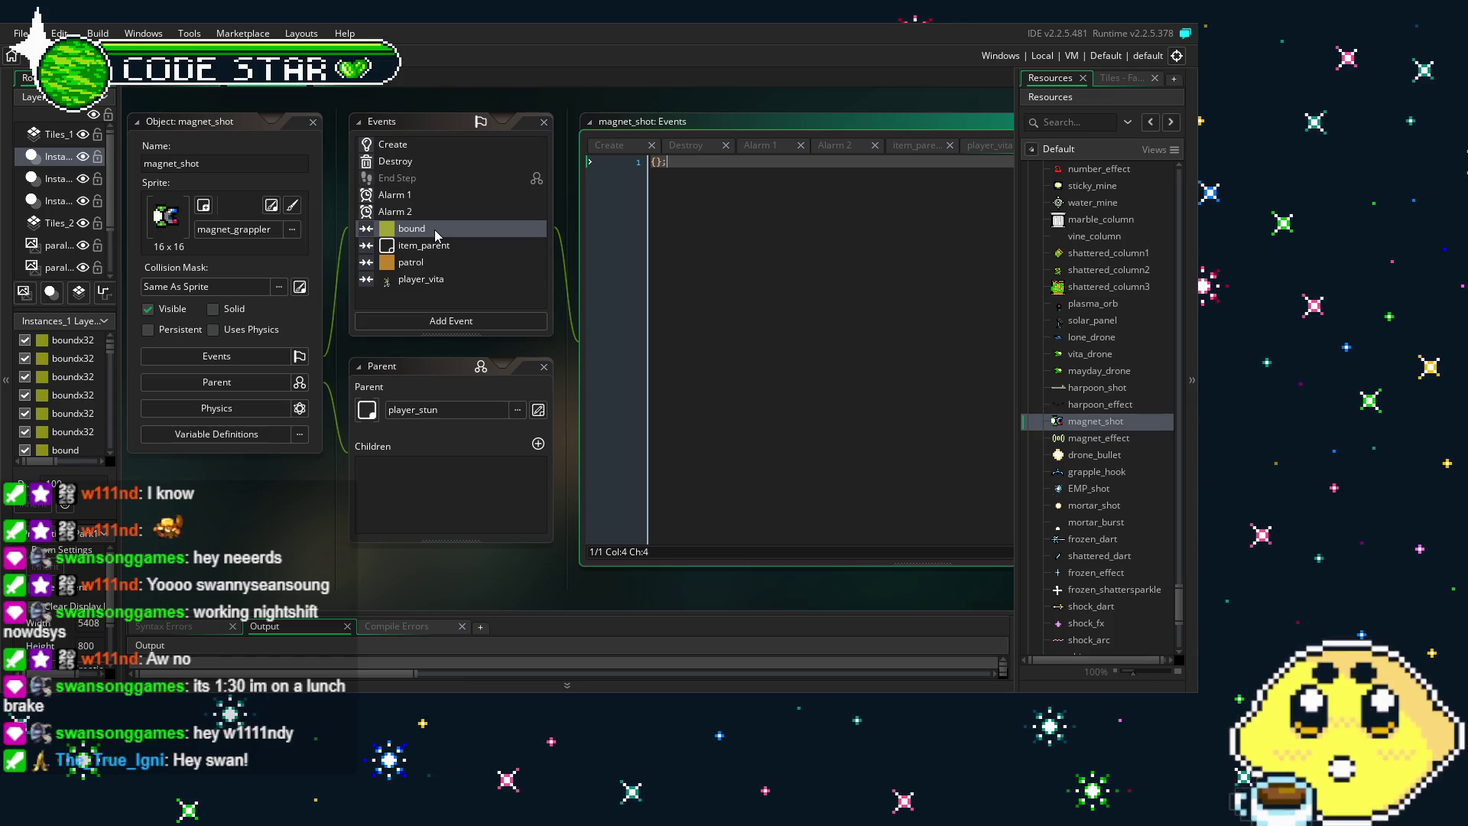
pyautogui.scroll(10, 1102, 480)
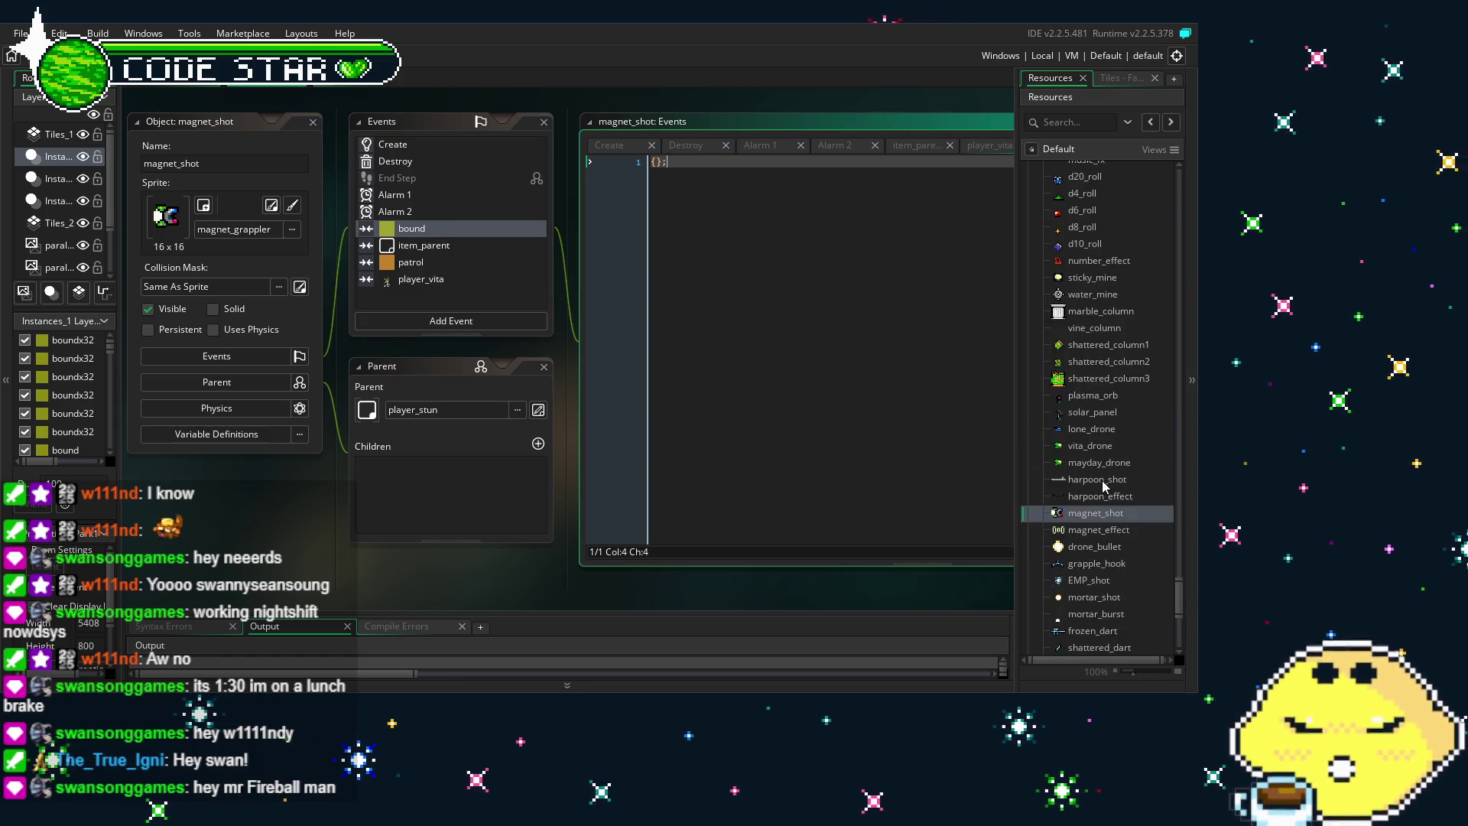
# Collapse the Player and WEP resource groups and expand the Collision group
pyautogui.scroll(10, 1102, 480)
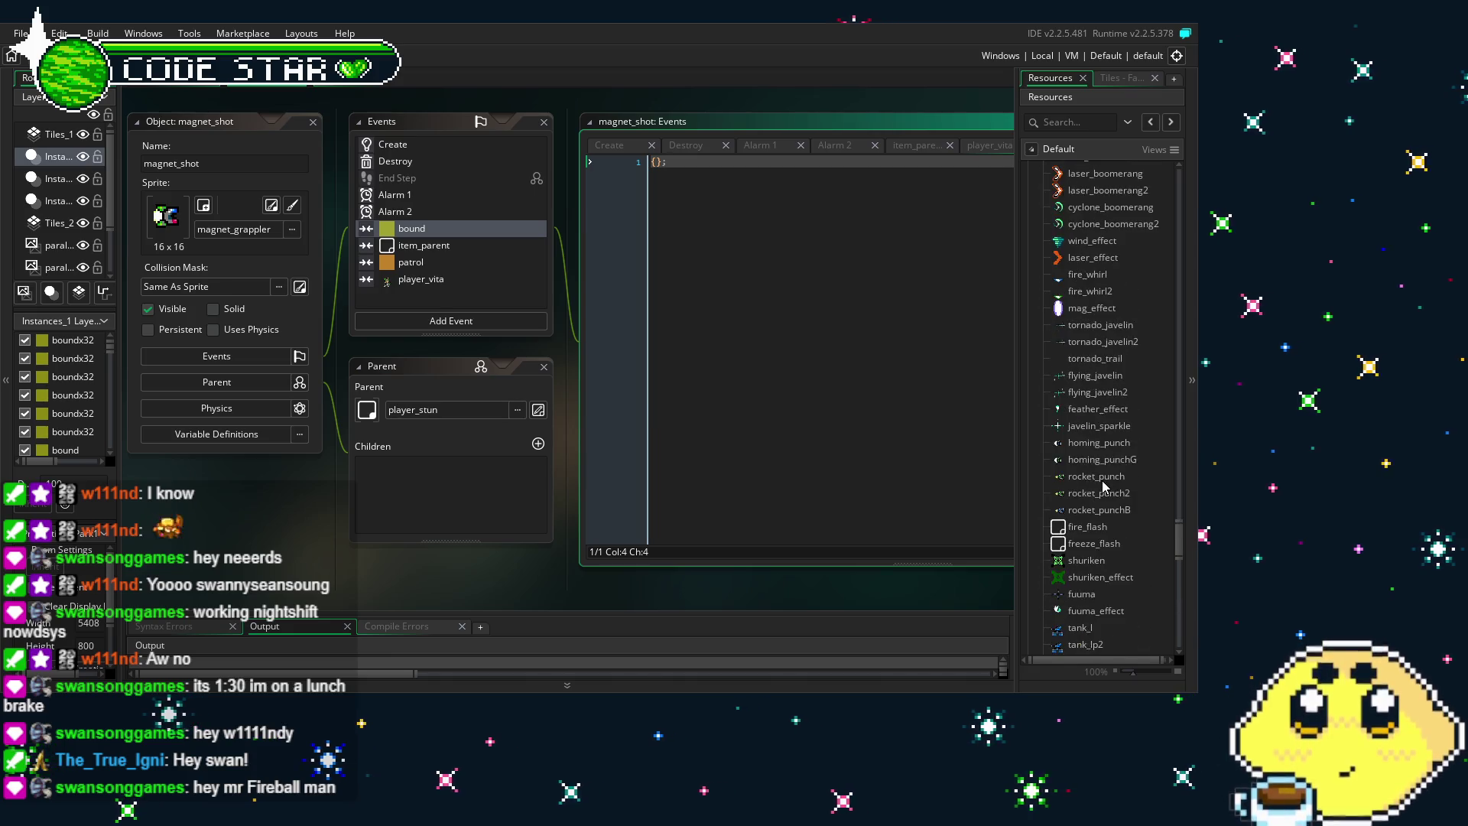
pyautogui.scroll(5, 1102, 480)
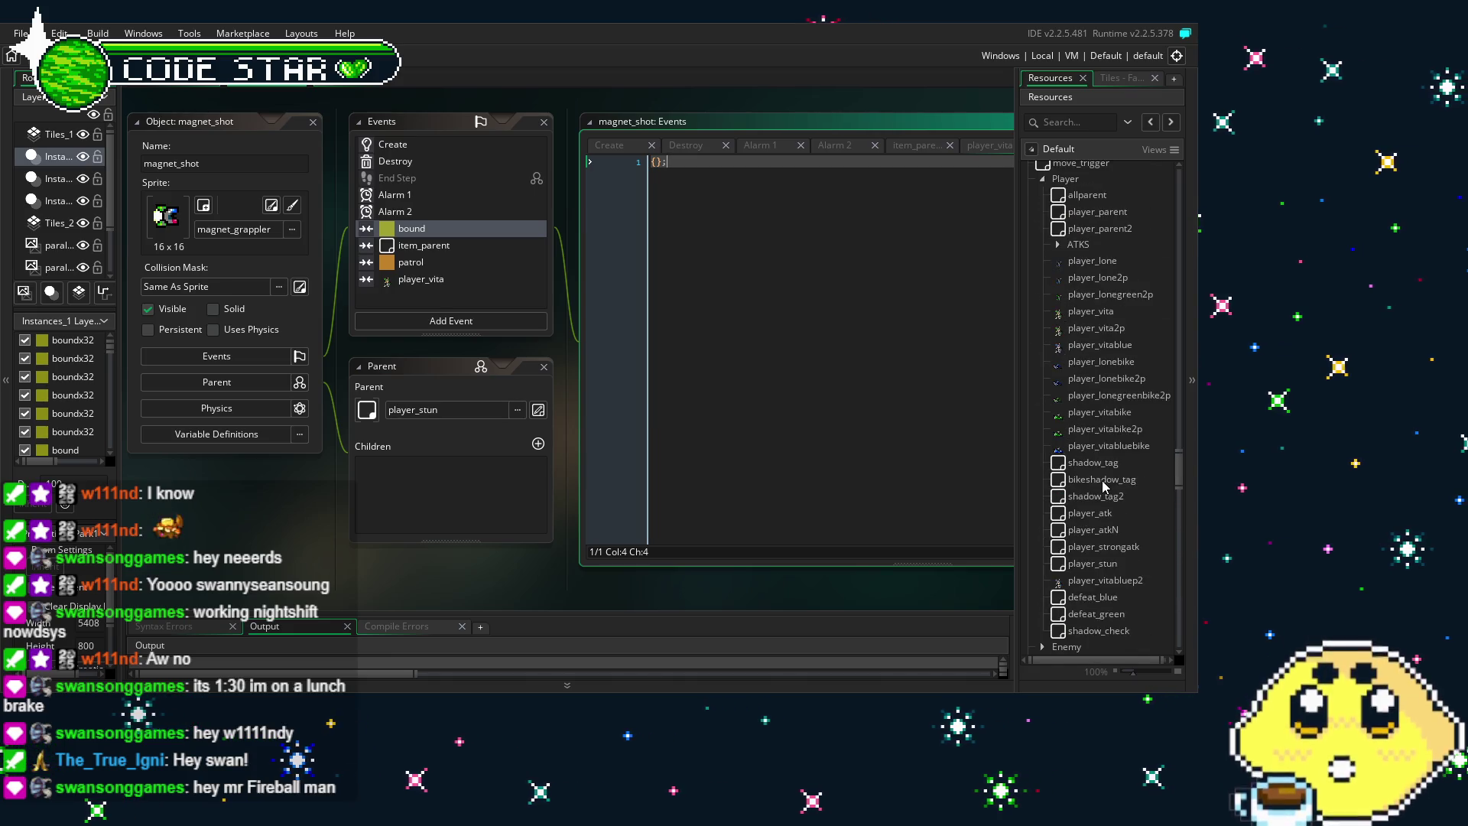
pyautogui.click(1041, 300)
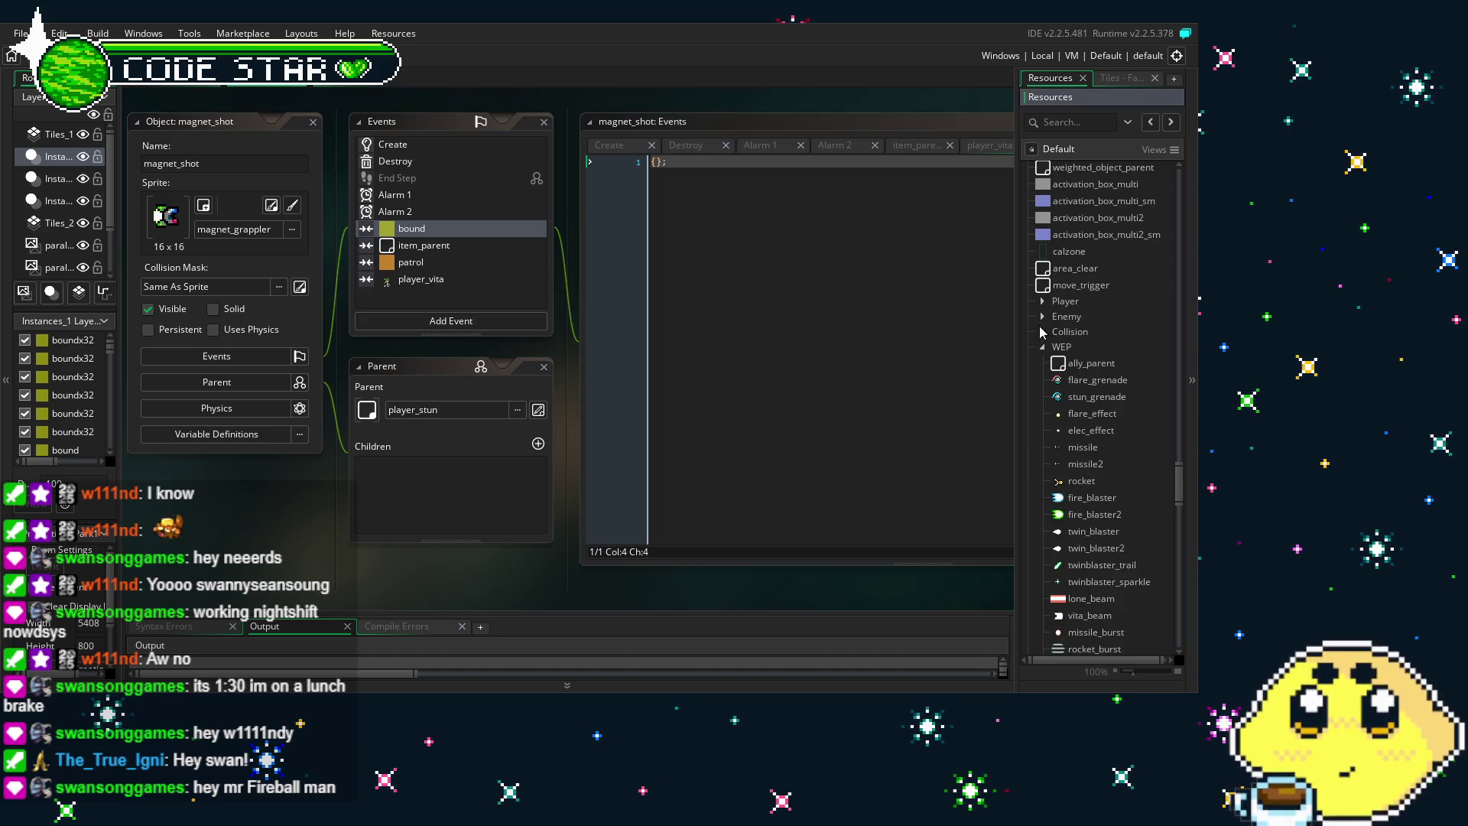
pyautogui.click(1041, 347)
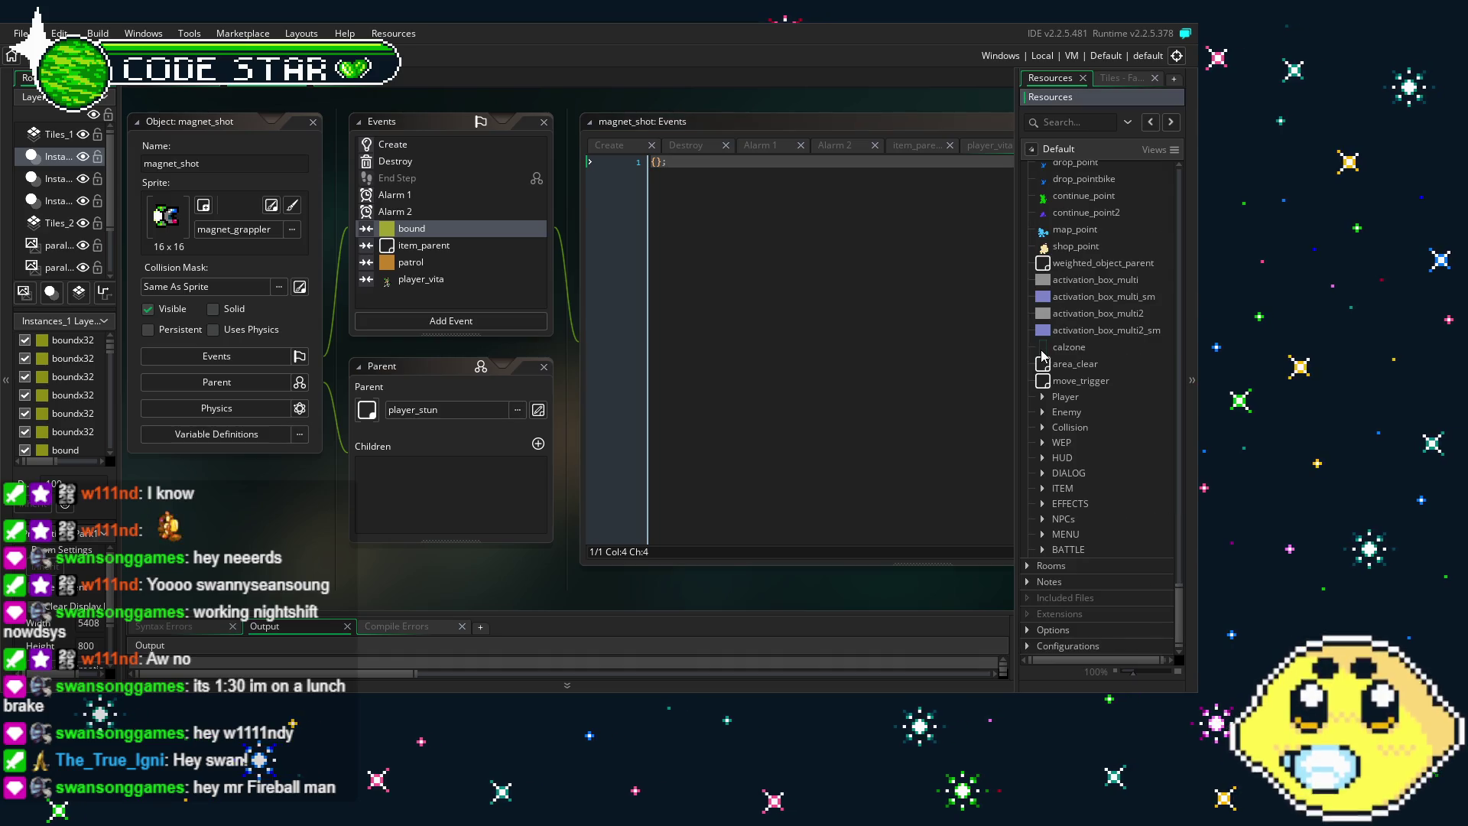
pyautogui.click(1042, 414)
pyautogui.click(1044, 417)
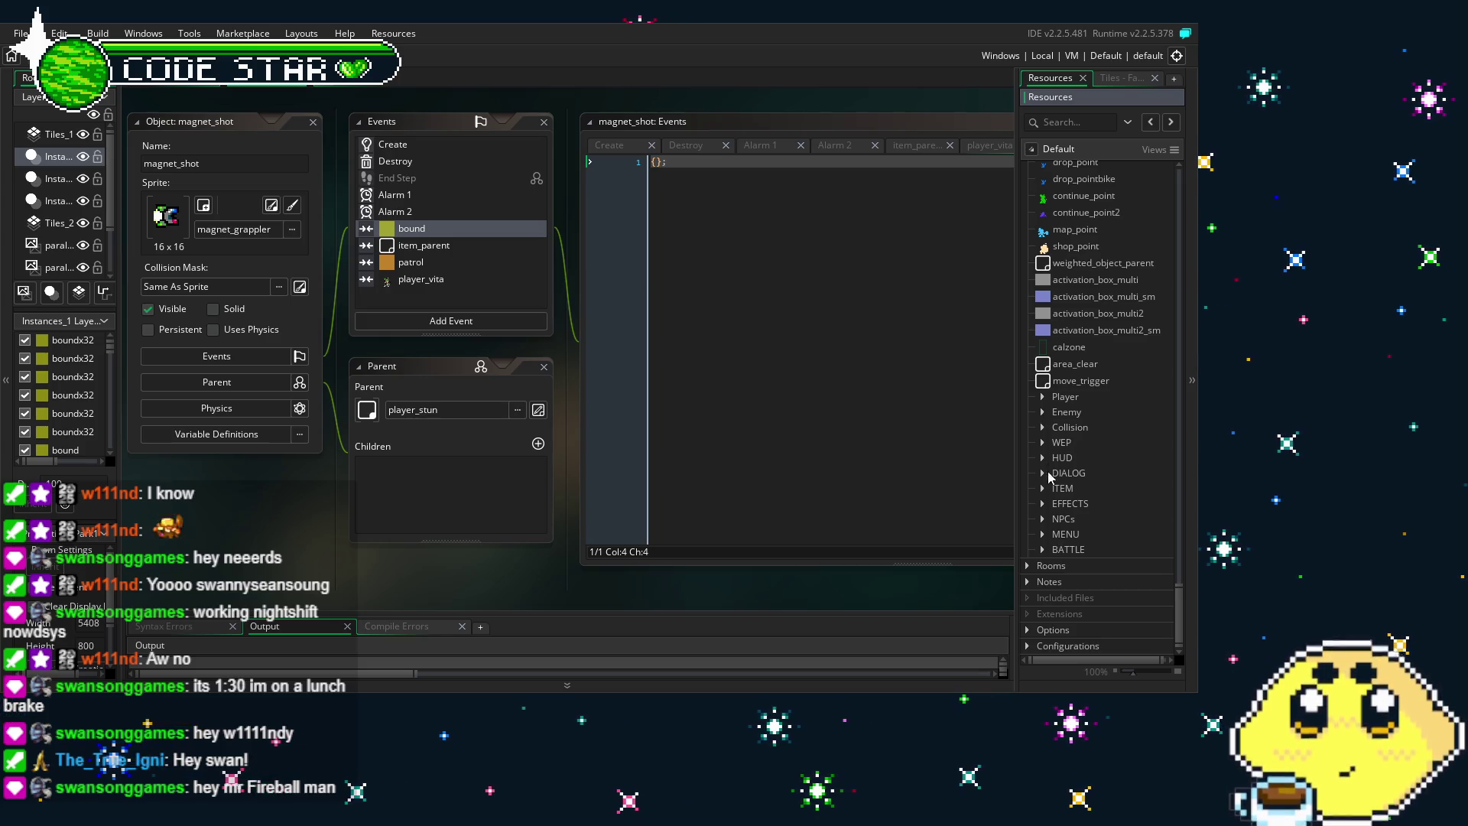
pyautogui.click(1043, 428)
# Open boundx32, inspect its parent object bound, then close bound's editor
pyautogui.doubleClick(1079, 461)
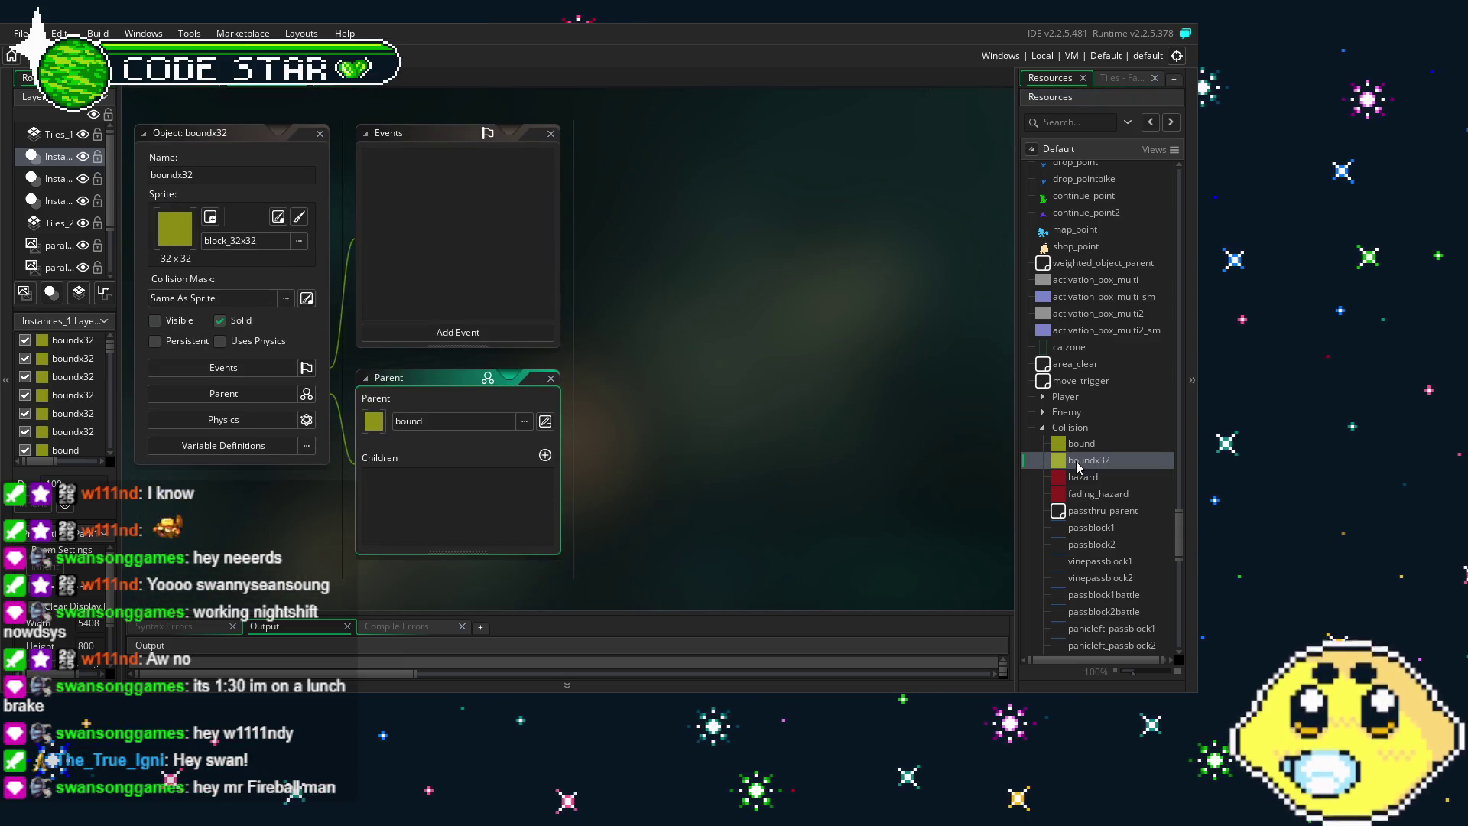
pyautogui.doubleClick(1080, 445)
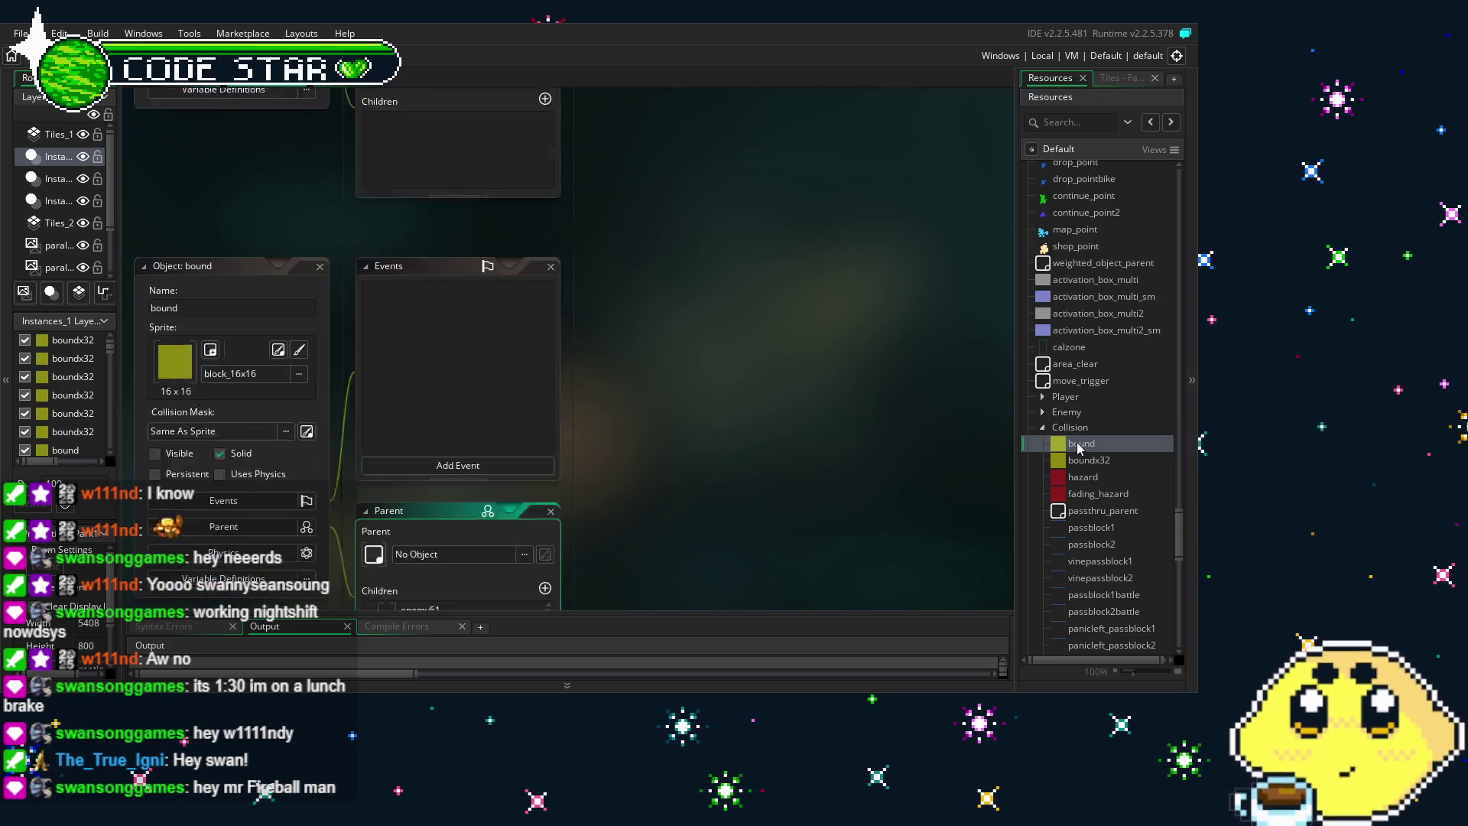
pyautogui.click(320, 133)
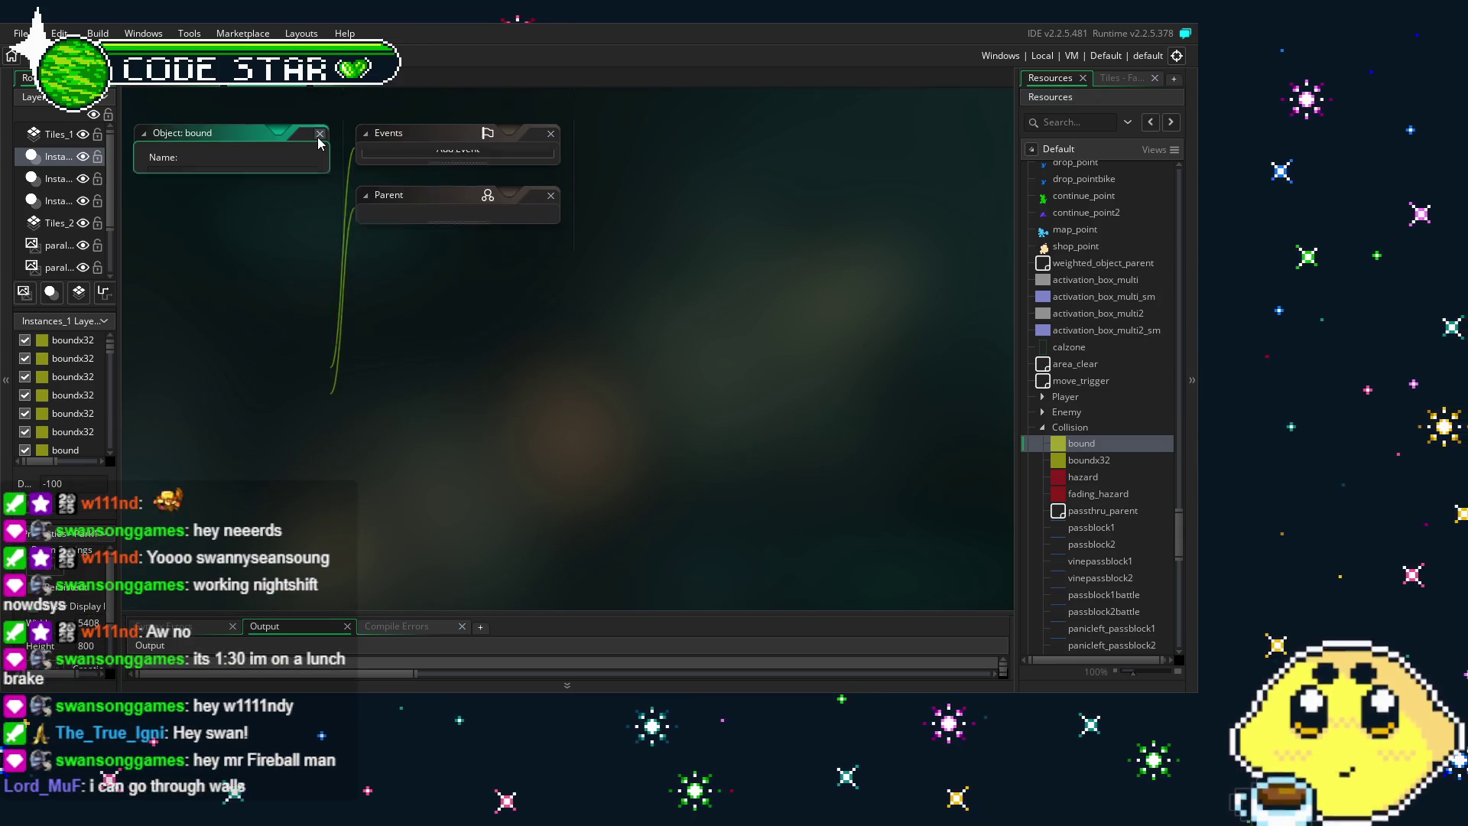
pyautogui.scroll(-2, 282, 351)
pyautogui.scroll(5, 282, 351)
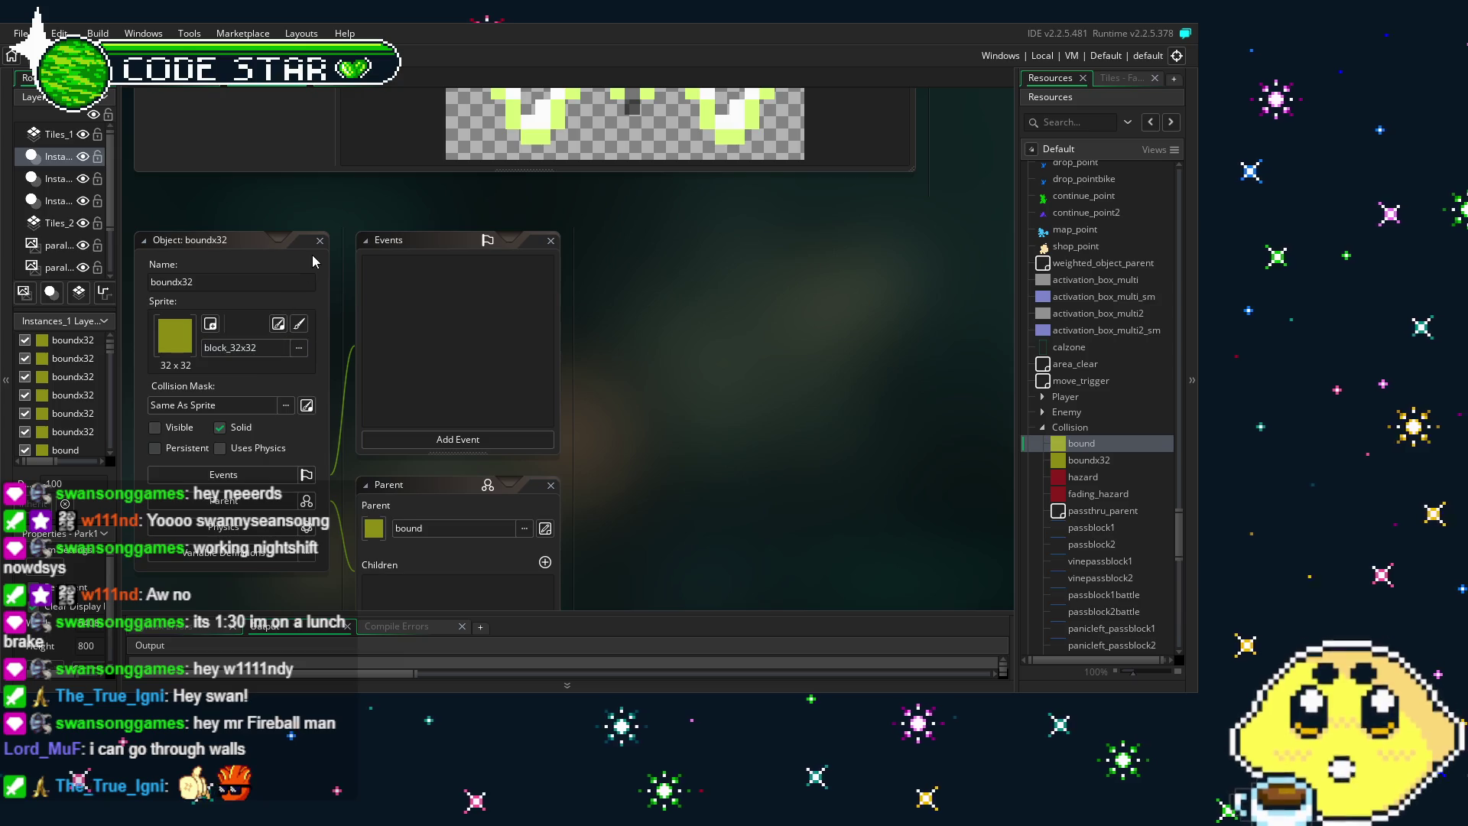
pyautogui.scroll(3, 267, 452)
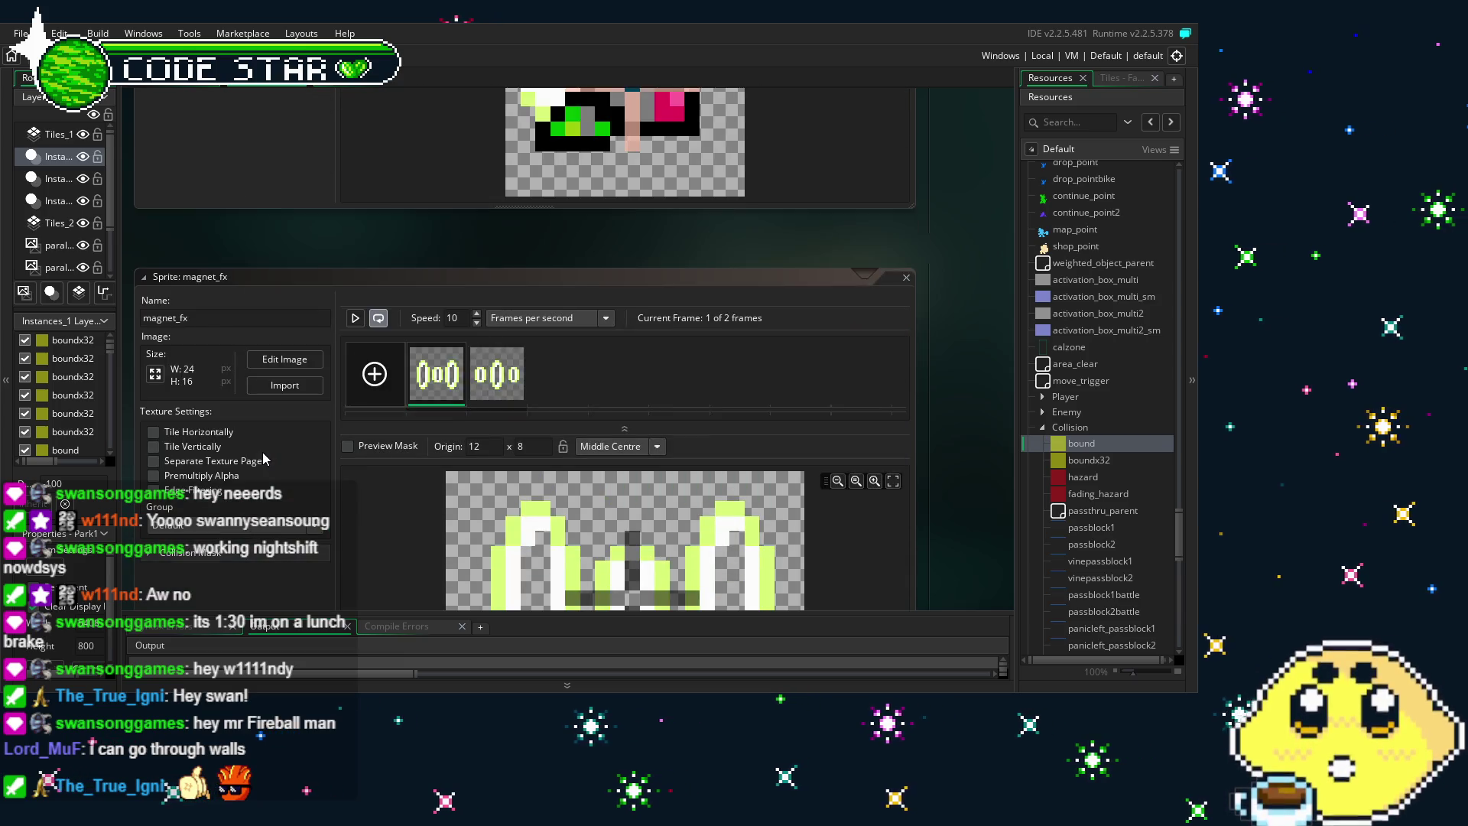
# Scroll through the workspace and Resources tree, then expand the Rooms folder
pyautogui.scroll(-2, 263, 452)
pyautogui.scroll(2, 261, 452)
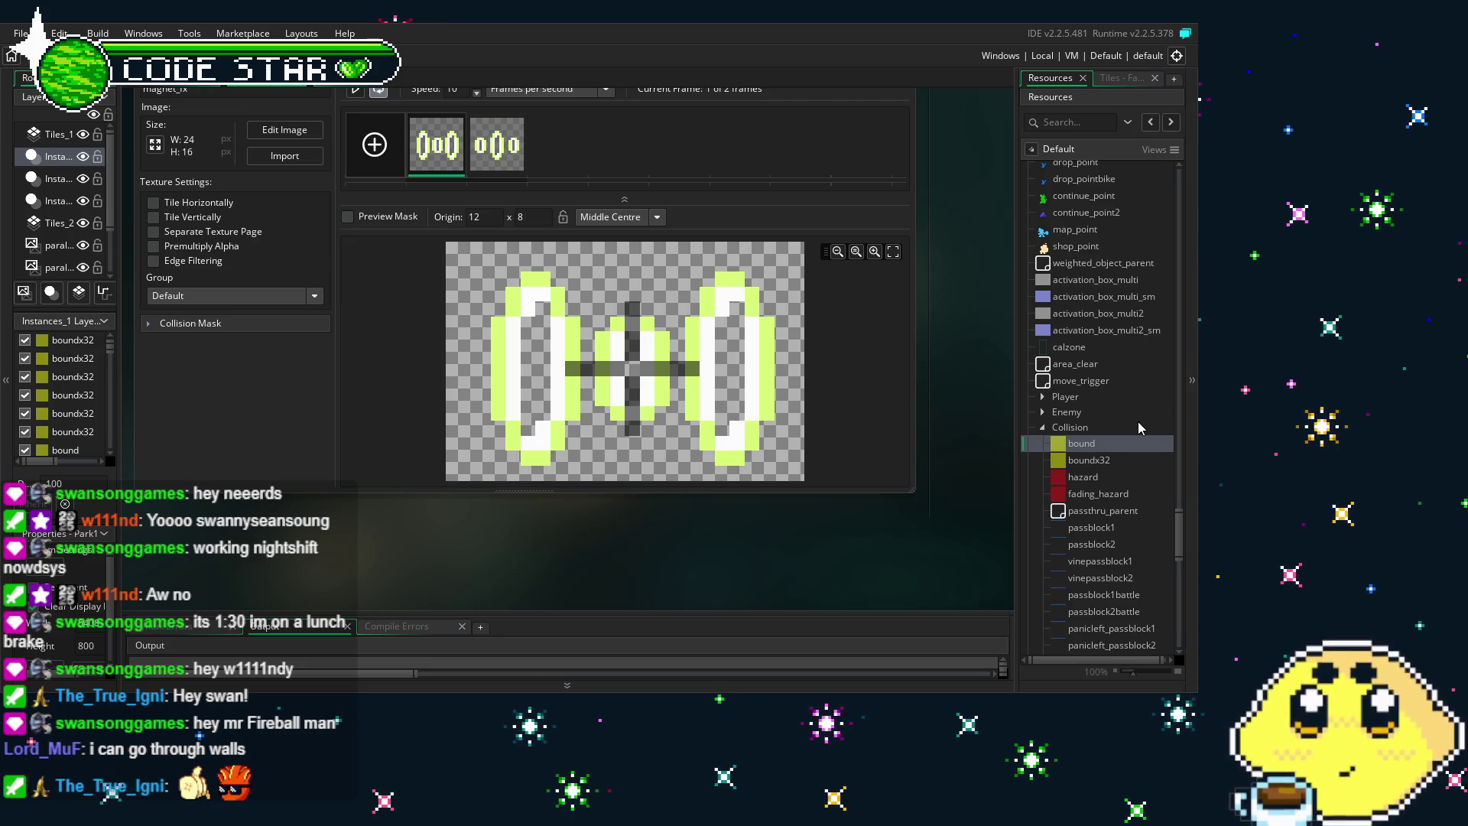
pyautogui.scroll(4, 1137, 416)
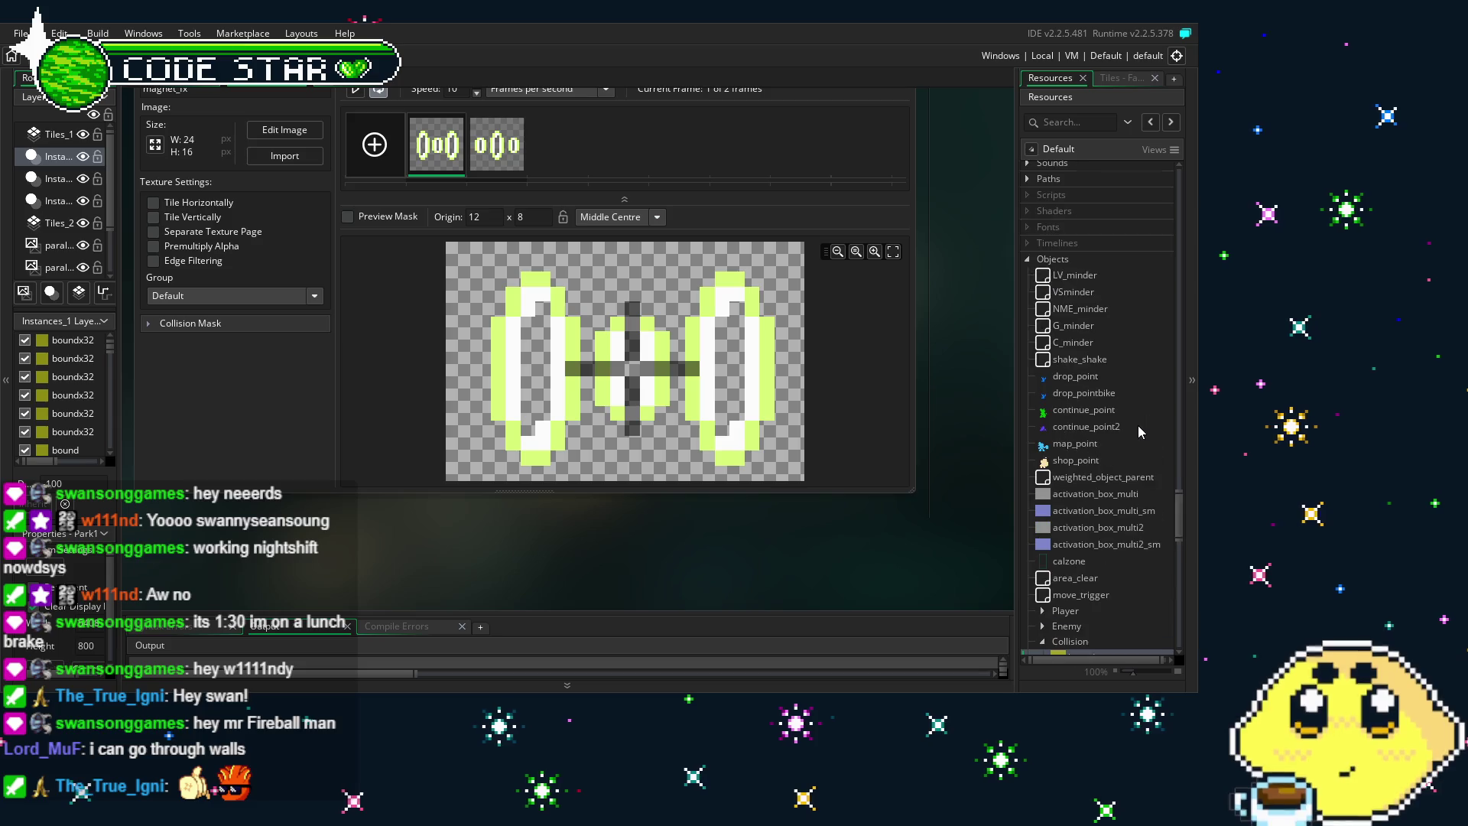
pyautogui.scroll(-9, 1104, 556)
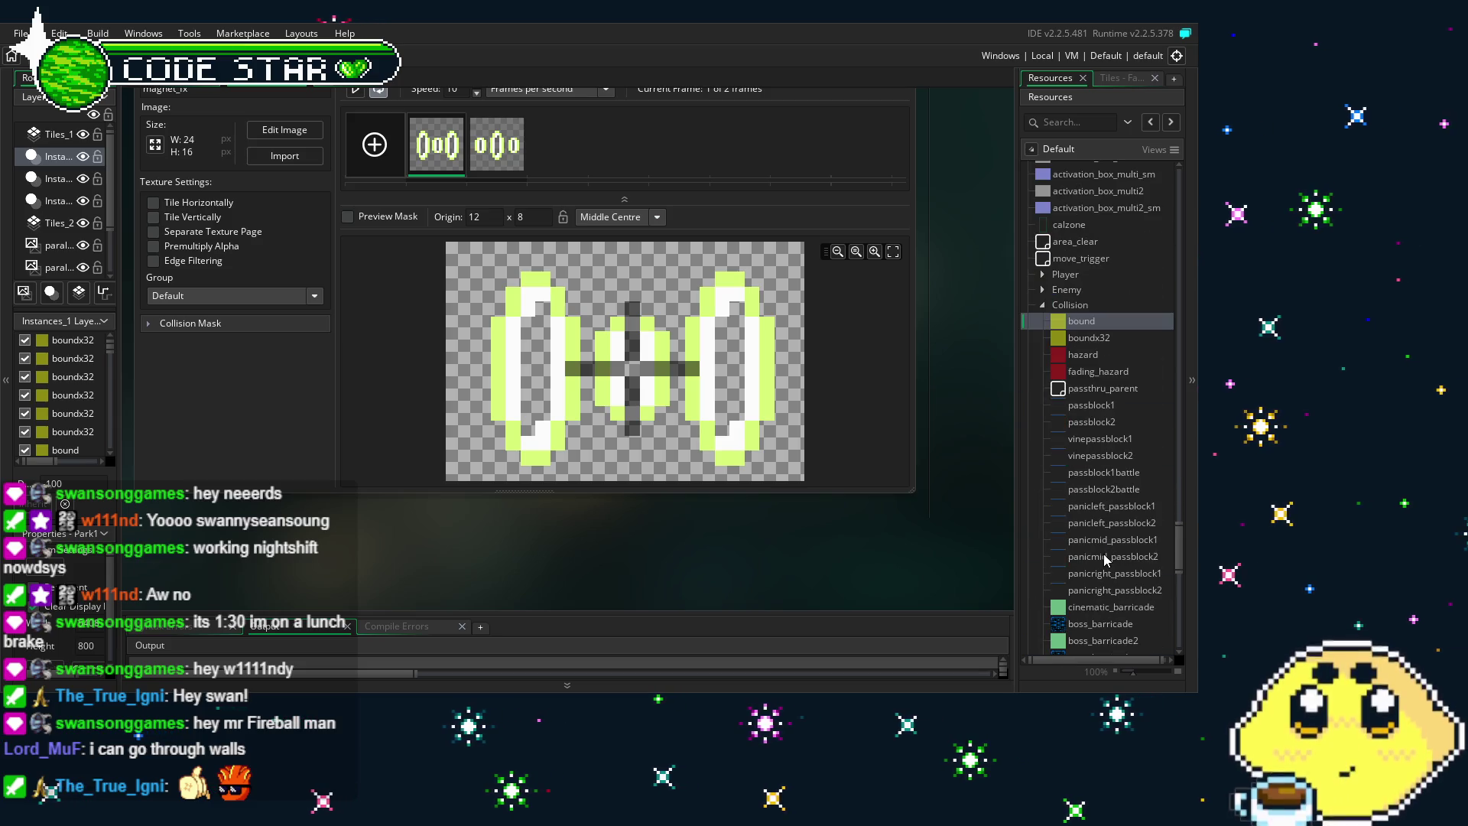
pyautogui.scroll(-1, 1104, 556)
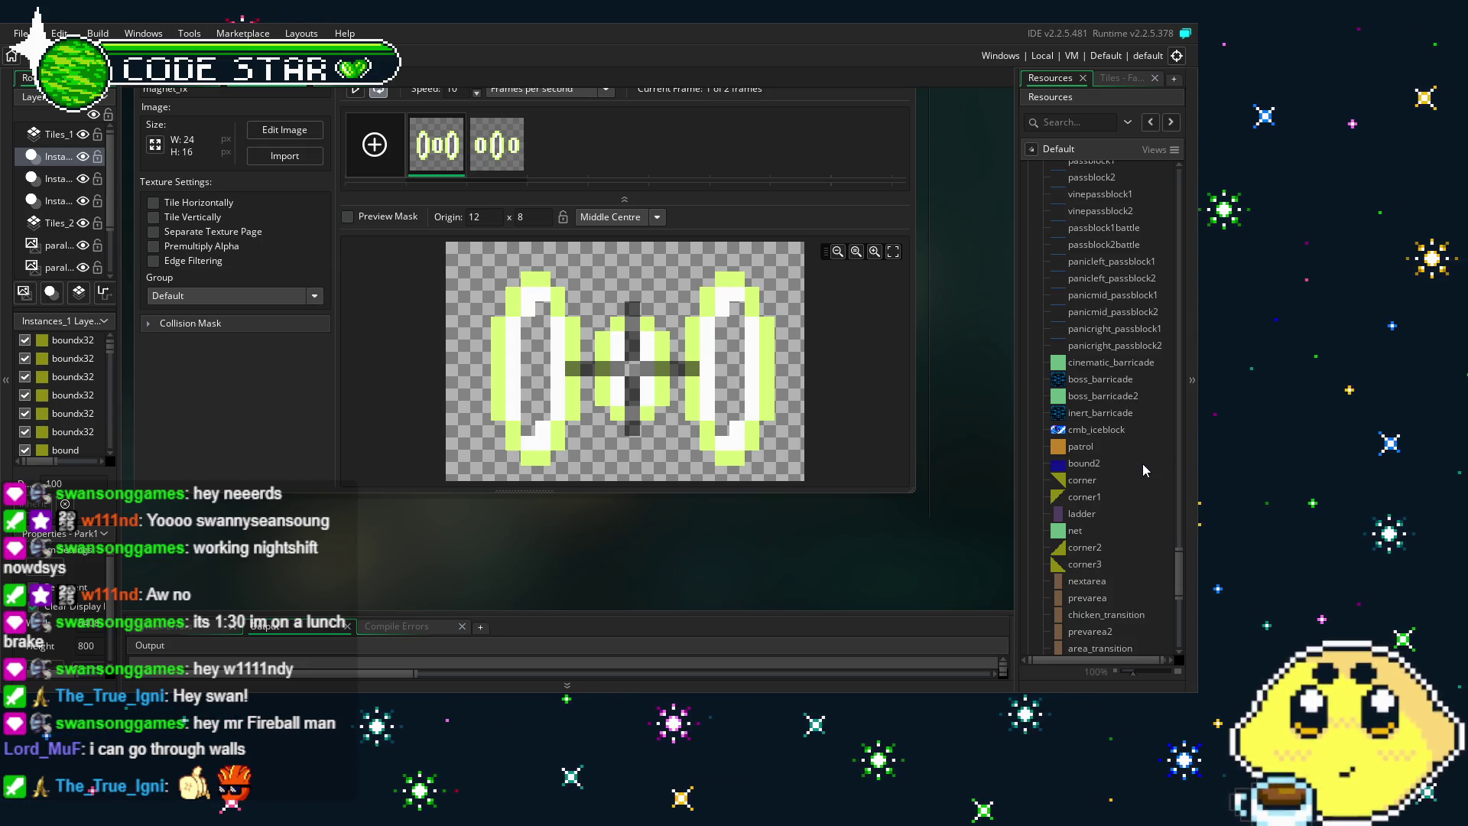
pyautogui.scroll(1, 1143, 470)
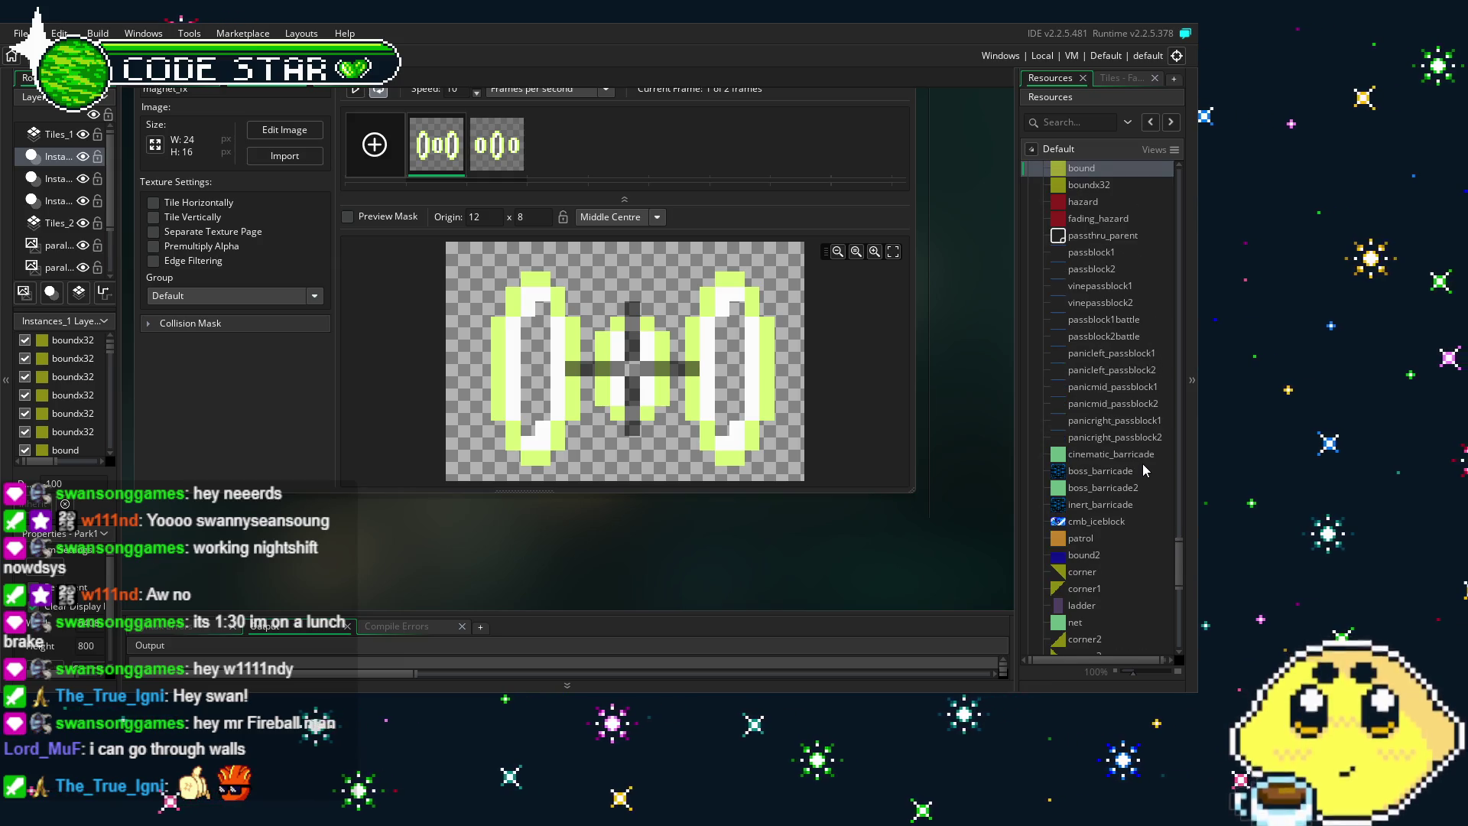
pyautogui.scroll(-5, 1143, 465)
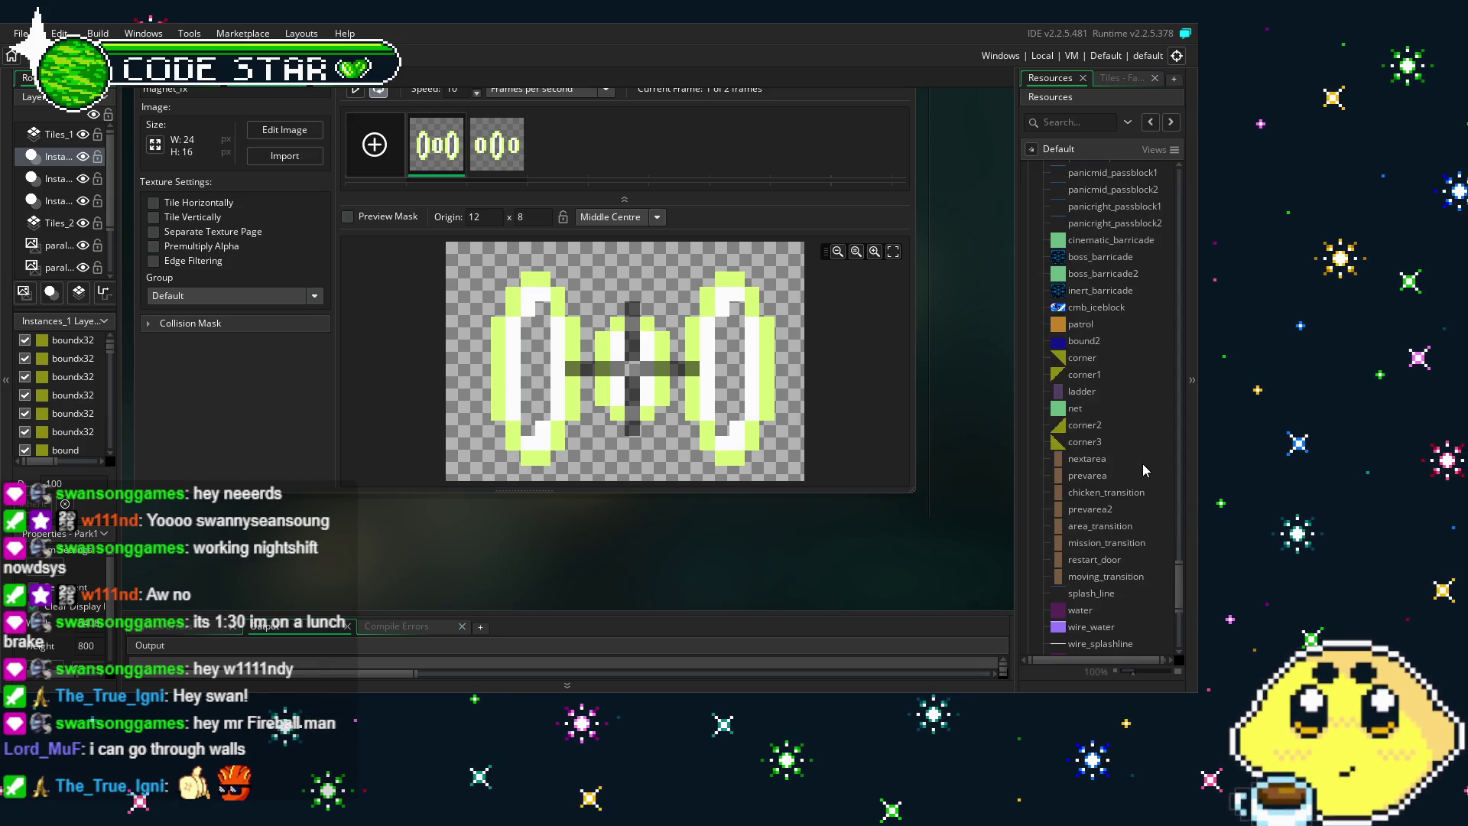
pyautogui.scroll(-2, 1142, 463)
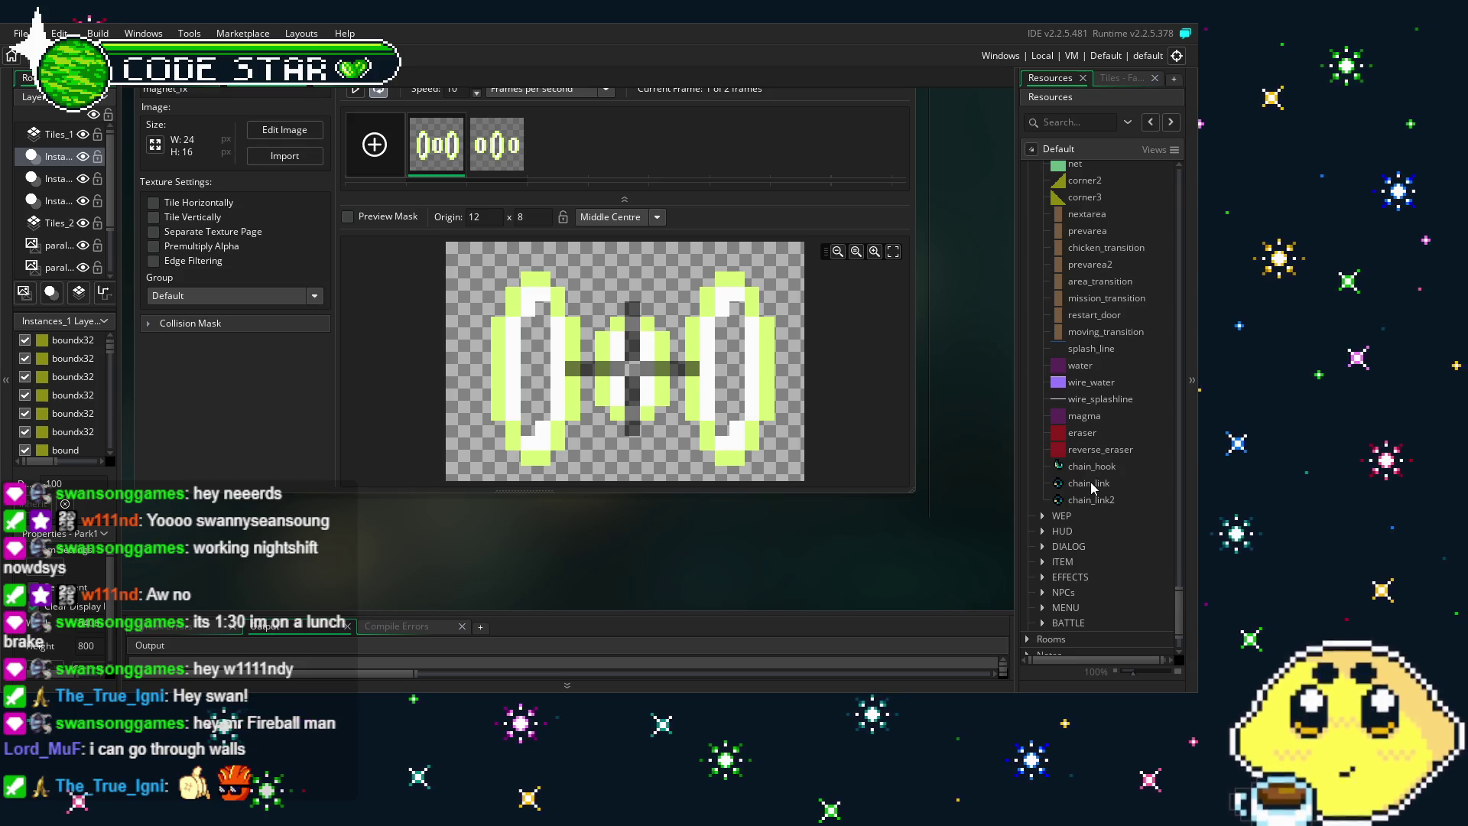
pyautogui.scroll(-2, 1090, 481)
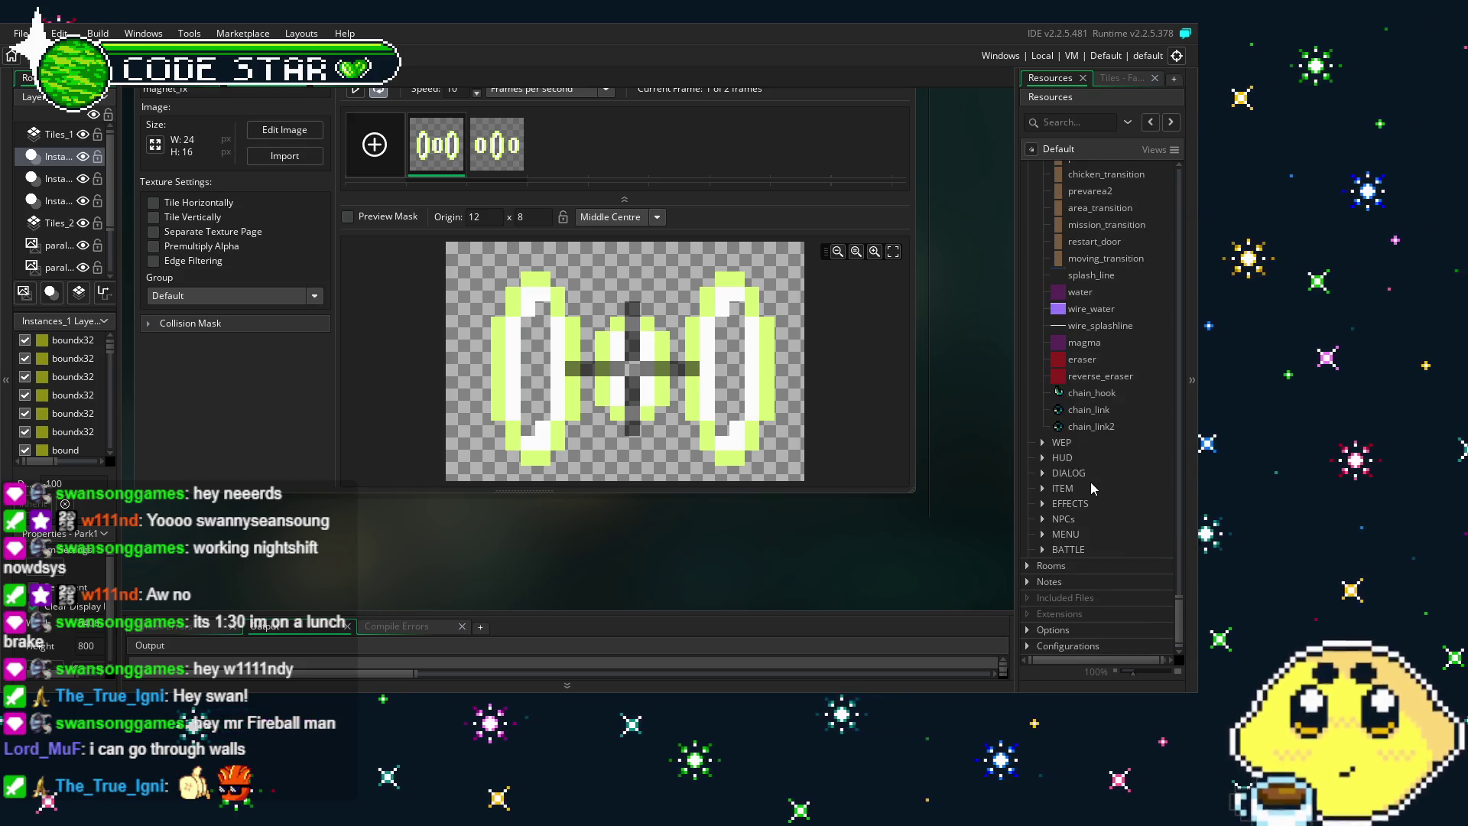
pyautogui.click(1028, 566)
pyautogui.scroll(-4, 1090, 518)
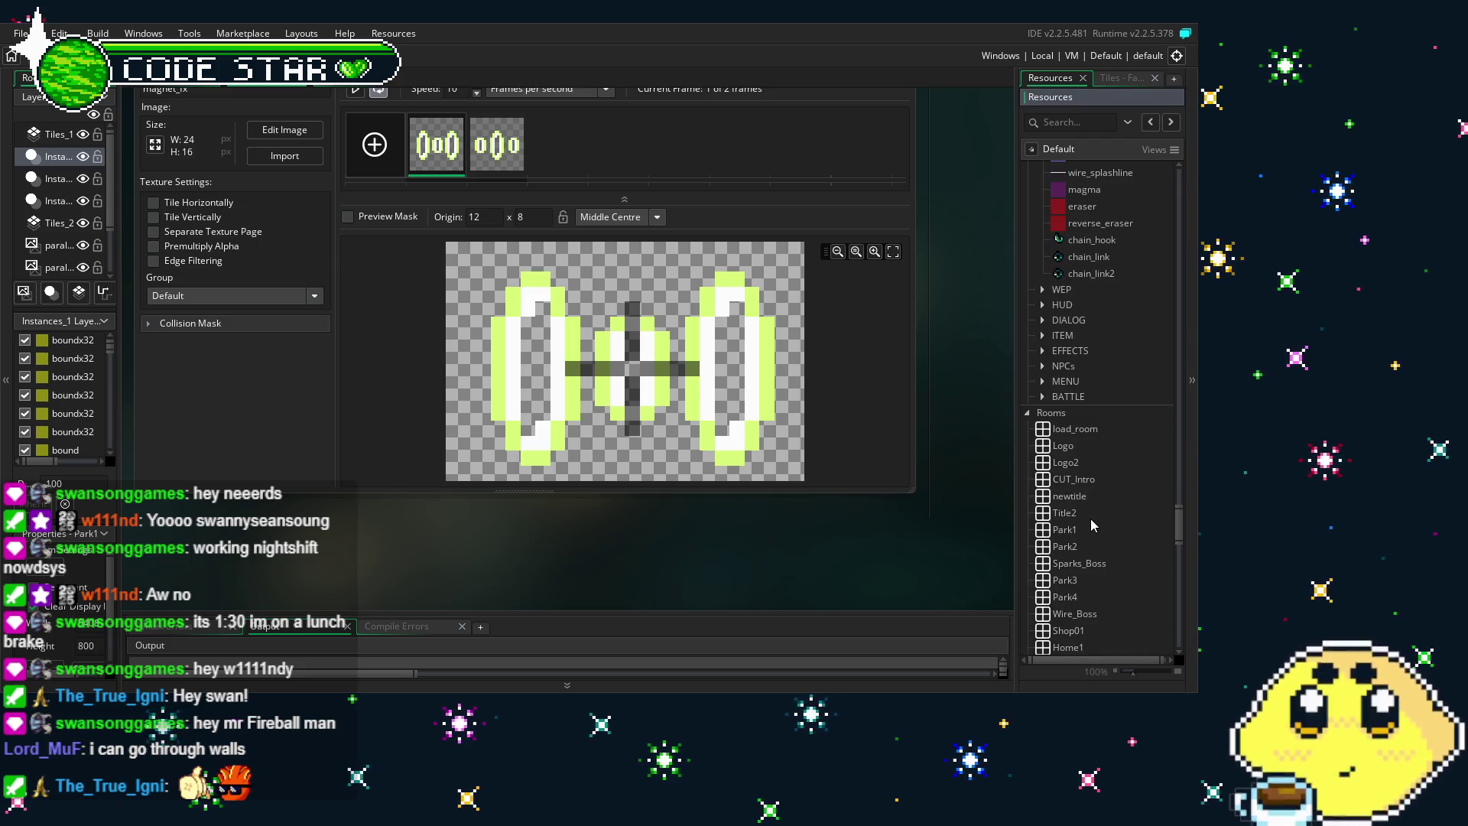
# Collapse Collision and expand Player and the WEP folder so magnet_shot is listed
pyautogui.moveTo(1177, 510); pyautogui.dragTo(1175, 438)
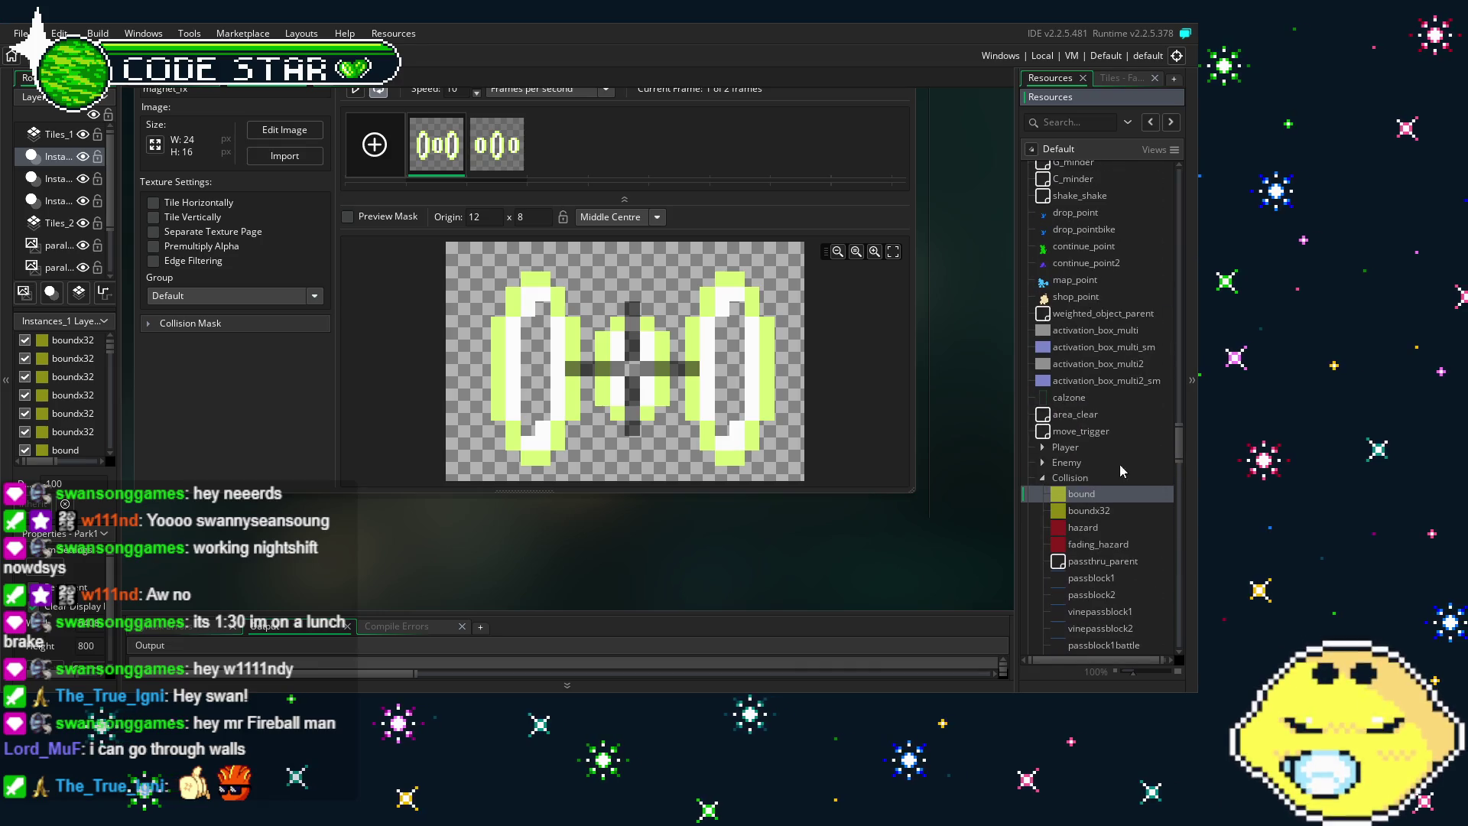
pyautogui.click(1041, 441)
pyautogui.click(1041, 447)
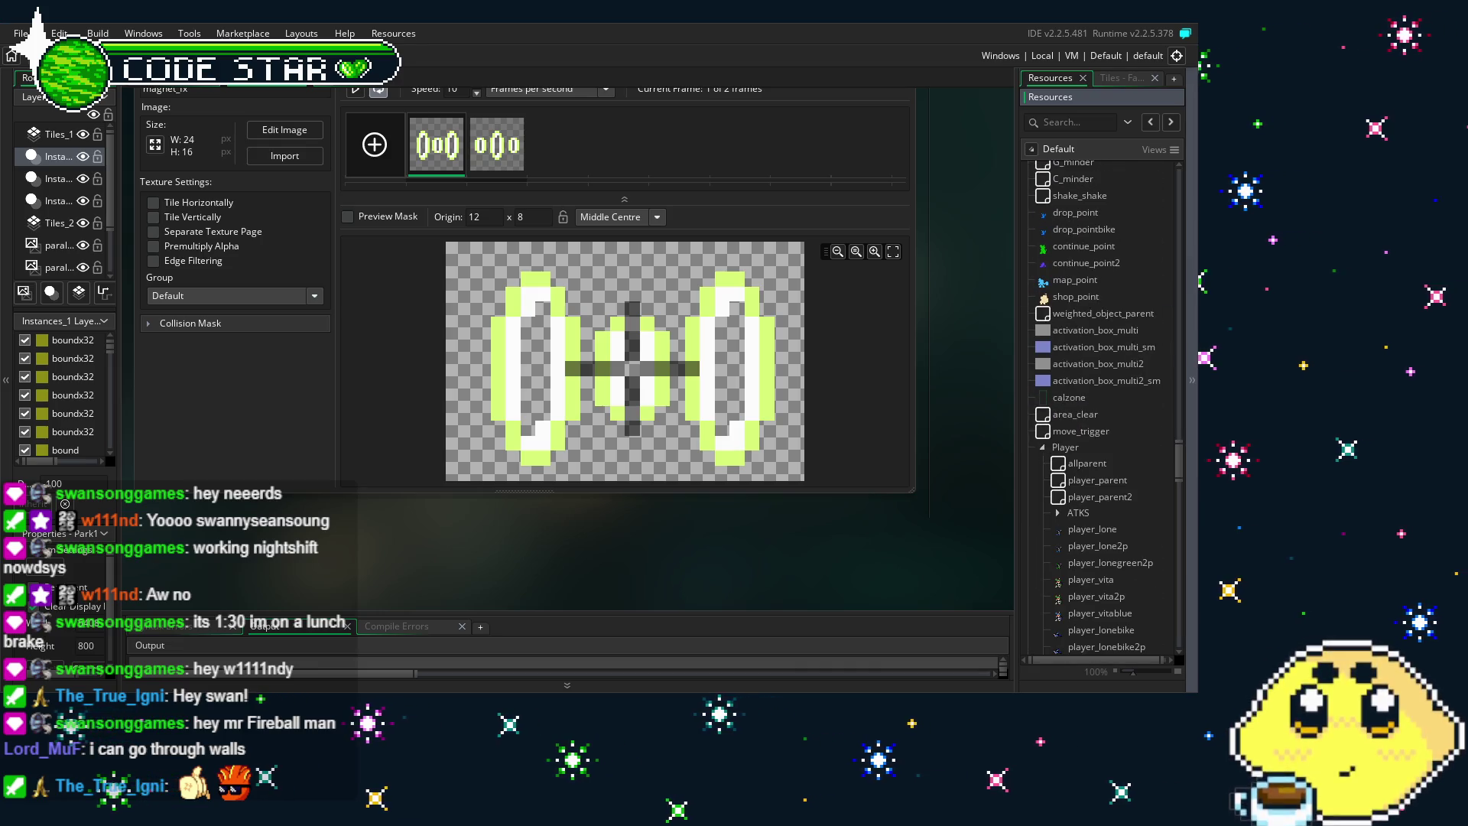
pyautogui.moveTo(1178, 478); pyautogui.dragTo(1175, 523)
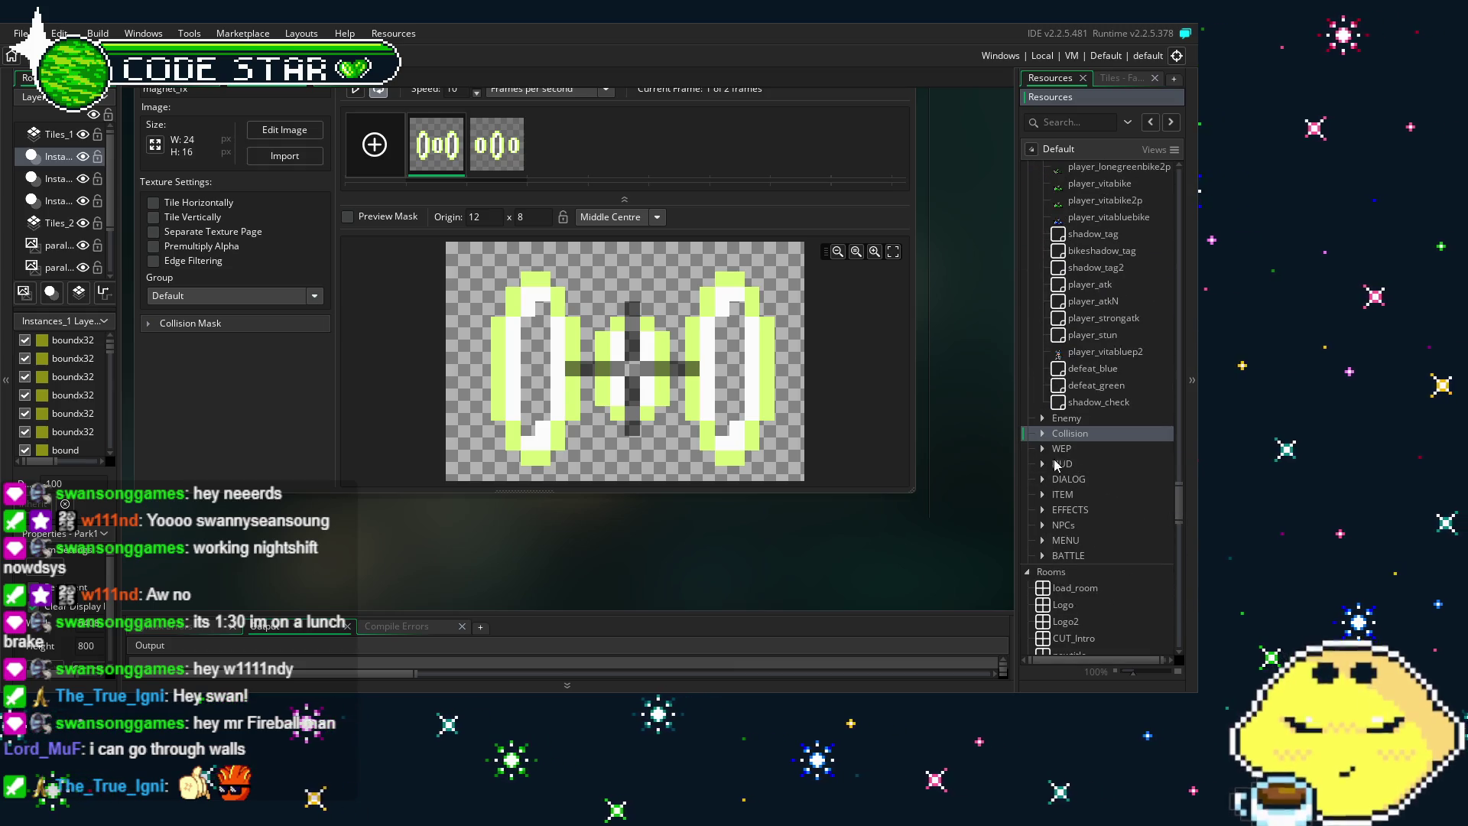
pyautogui.click(1051, 454)
pyautogui.moveTo(1176, 449); pyautogui.dragTo(1172, 534)
pyautogui.scroll(2, 1110, 544)
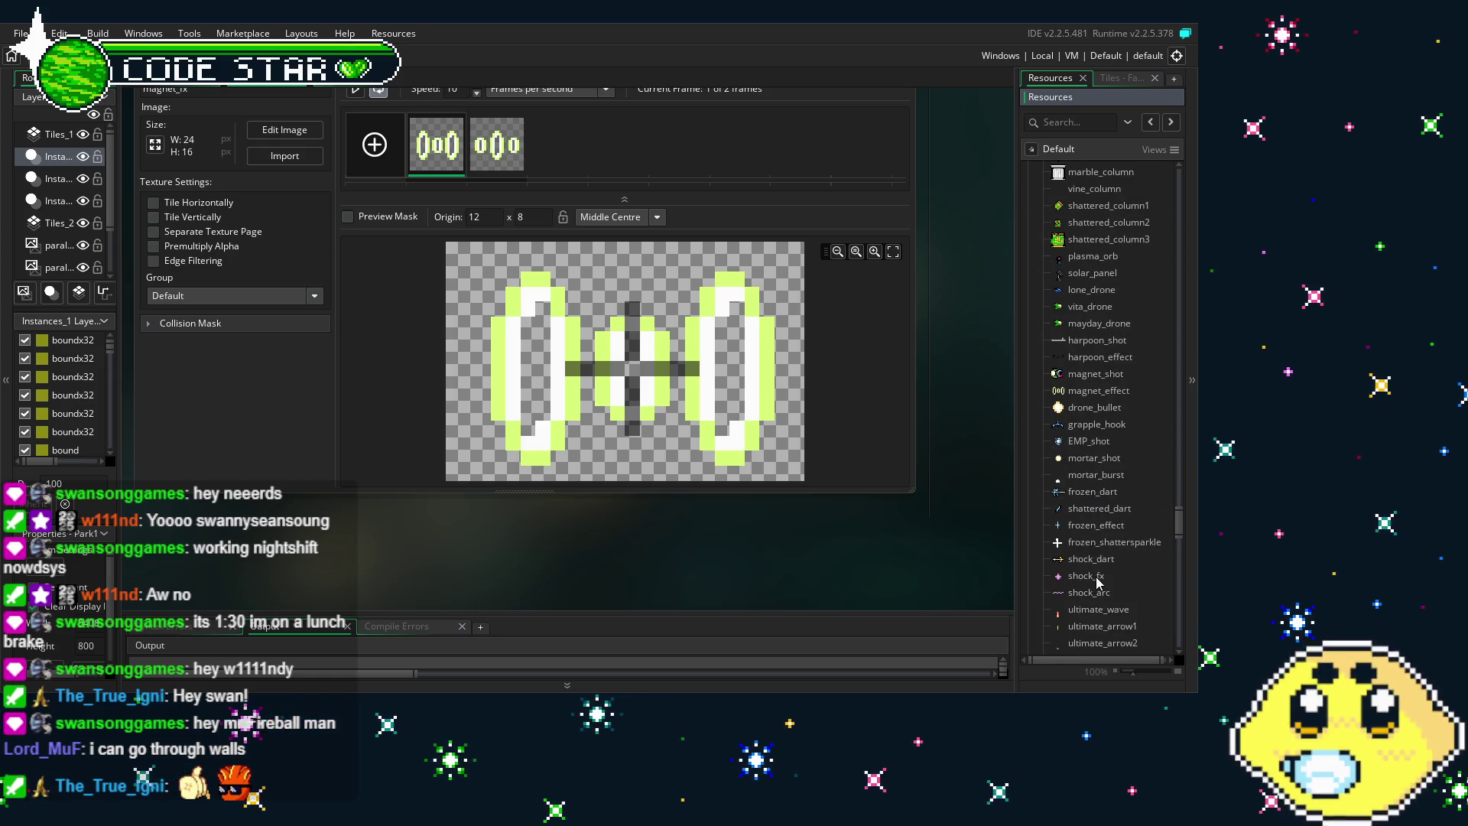
# Reopen magnet_shot and inspect its item_parent collision code pushing the target's hspeed ±8
pyautogui.doubleClick(1111, 377)
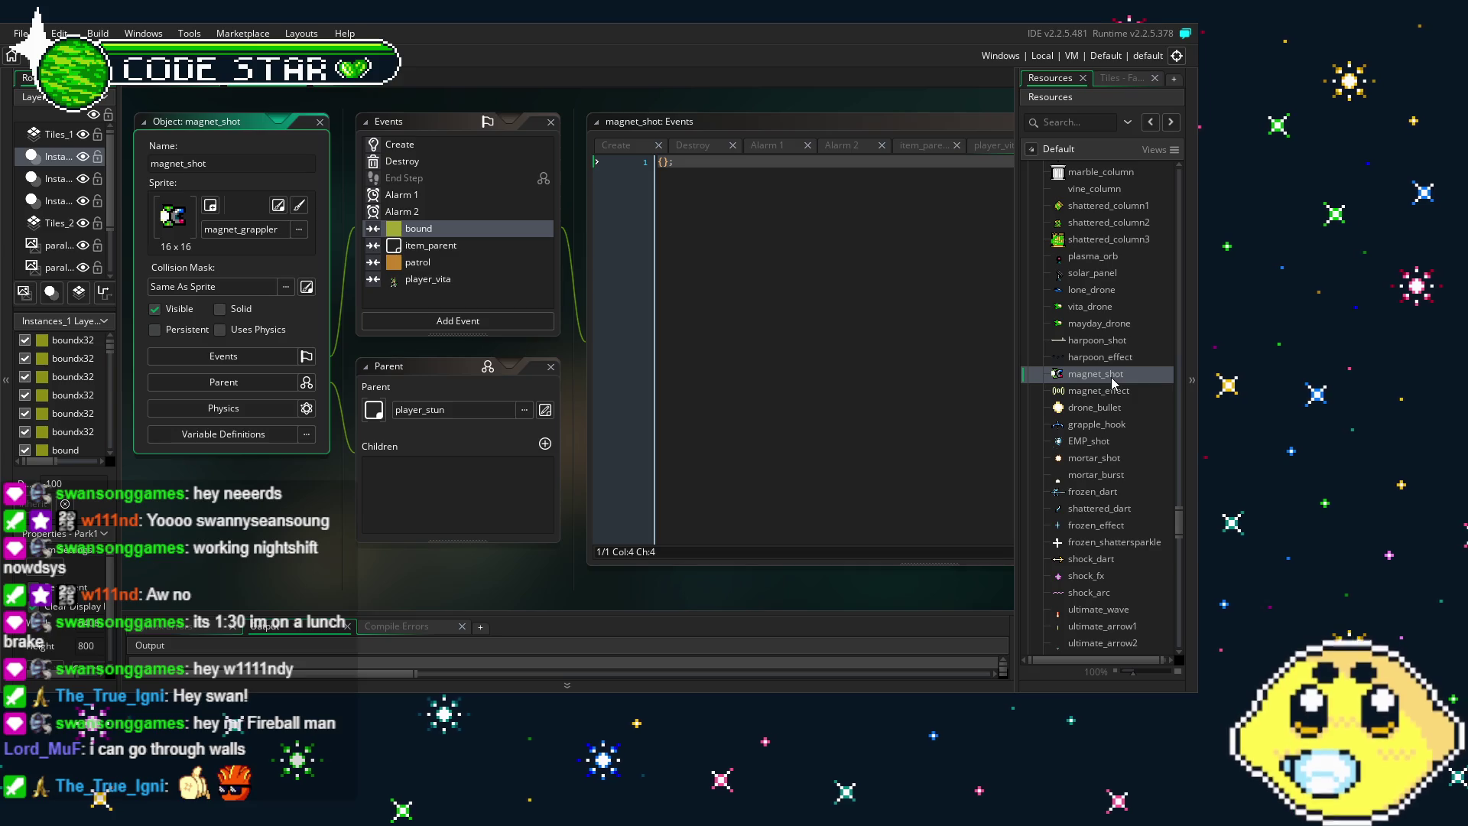
pyautogui.click(459, 244)
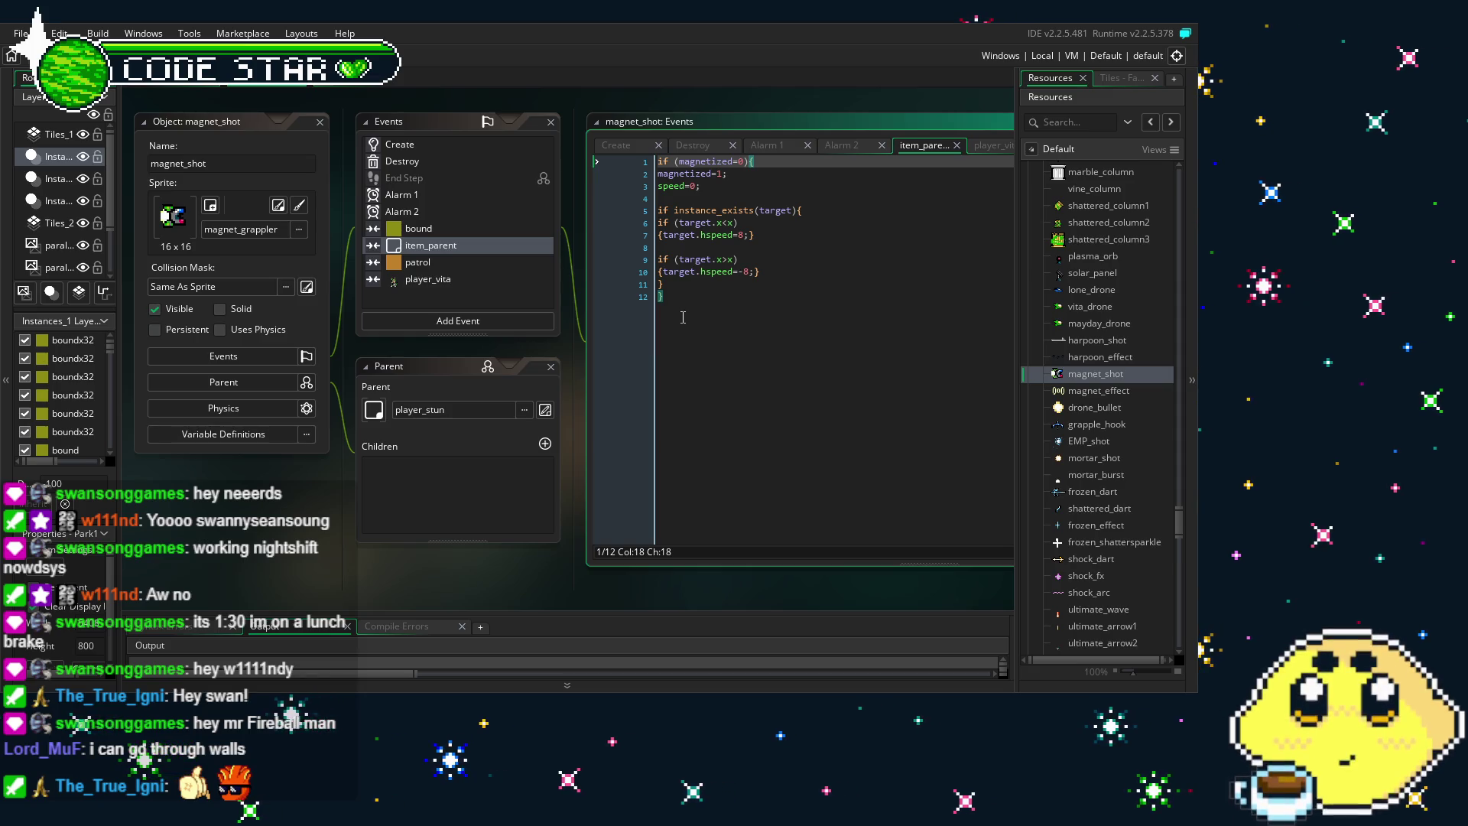
pyautogui.click(682, 317)
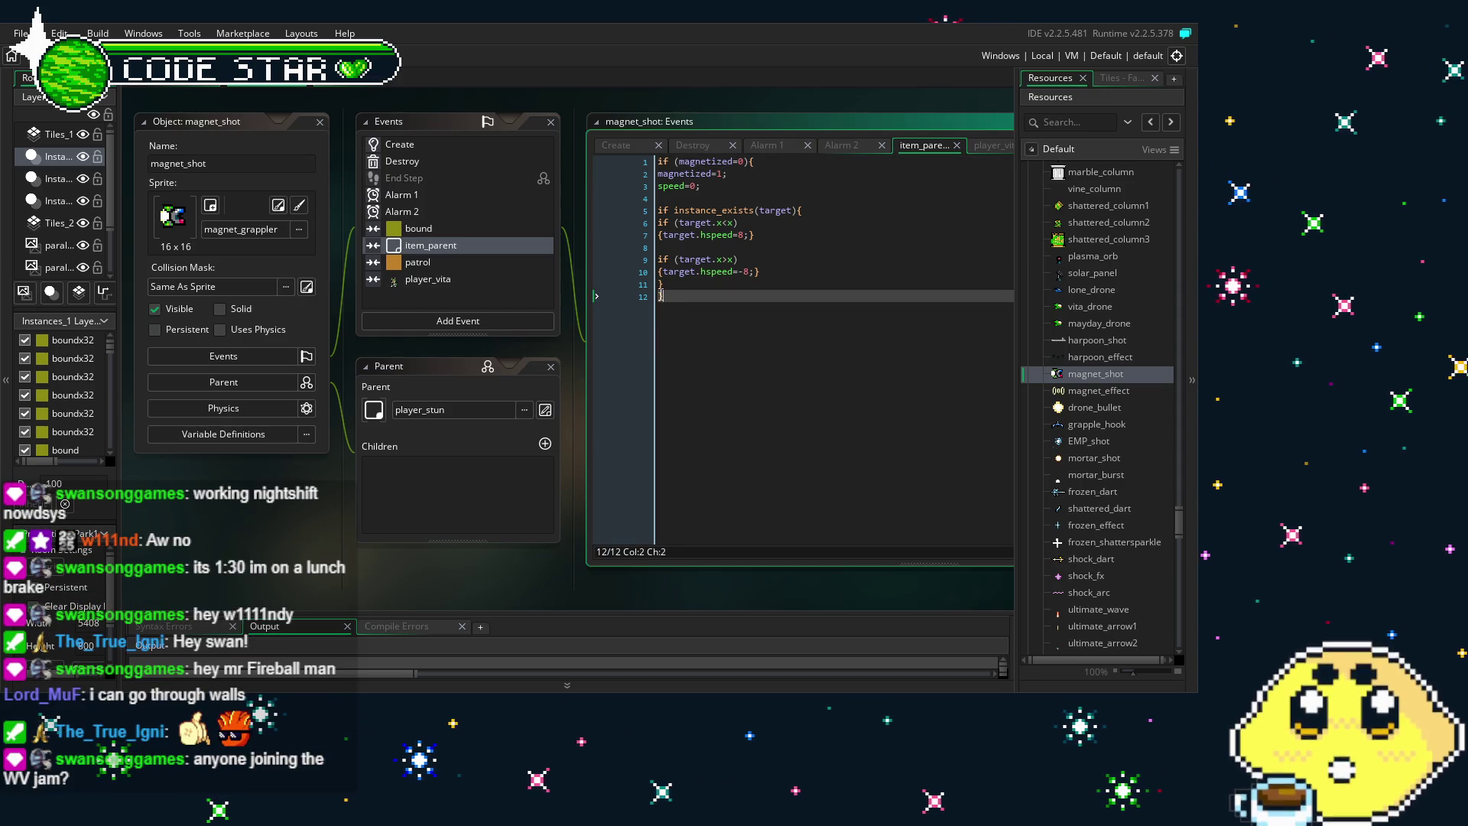
pyautogui.click(662, 284)
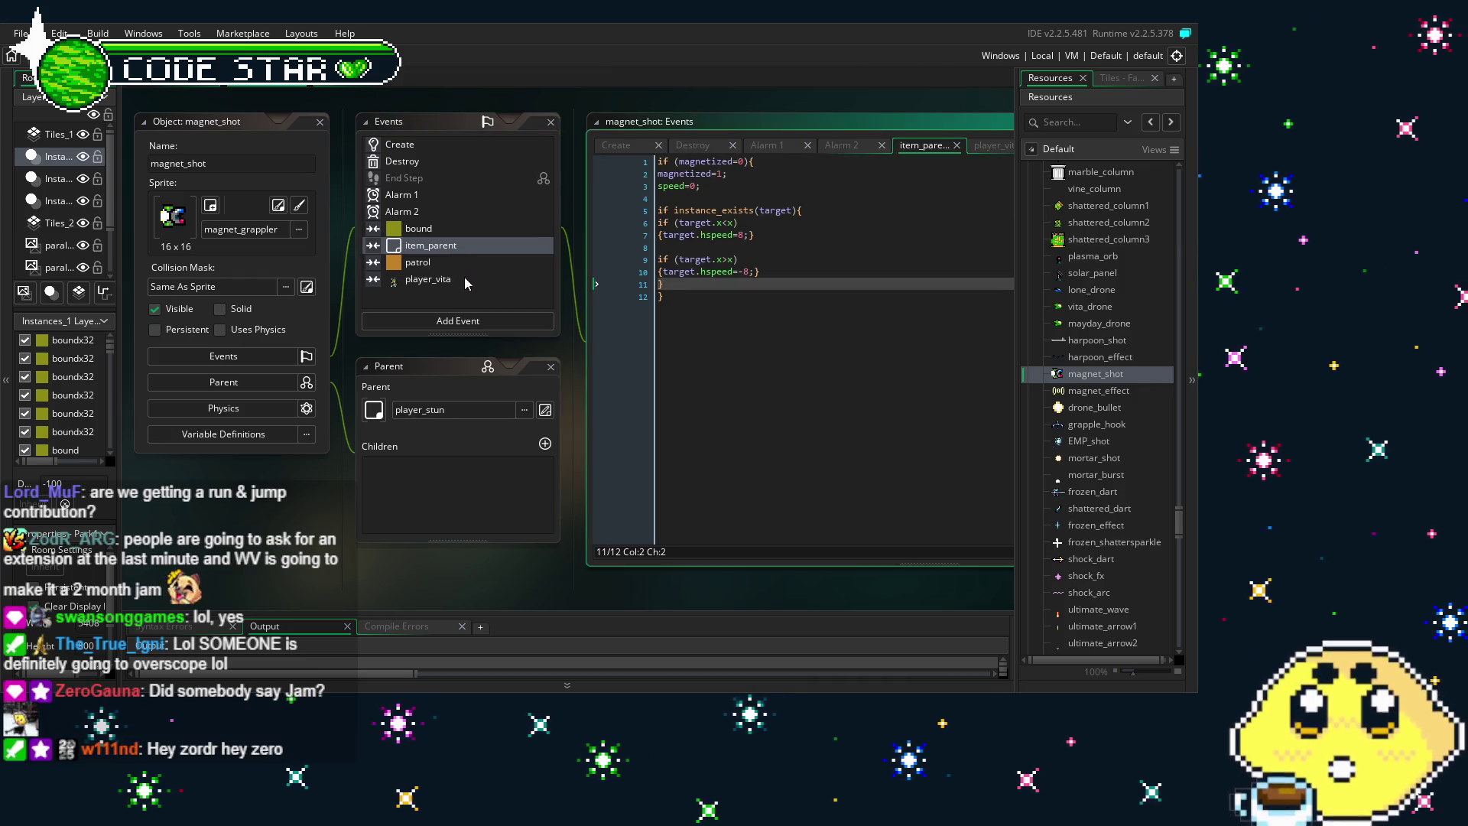
pyautogui.click(462, 279)
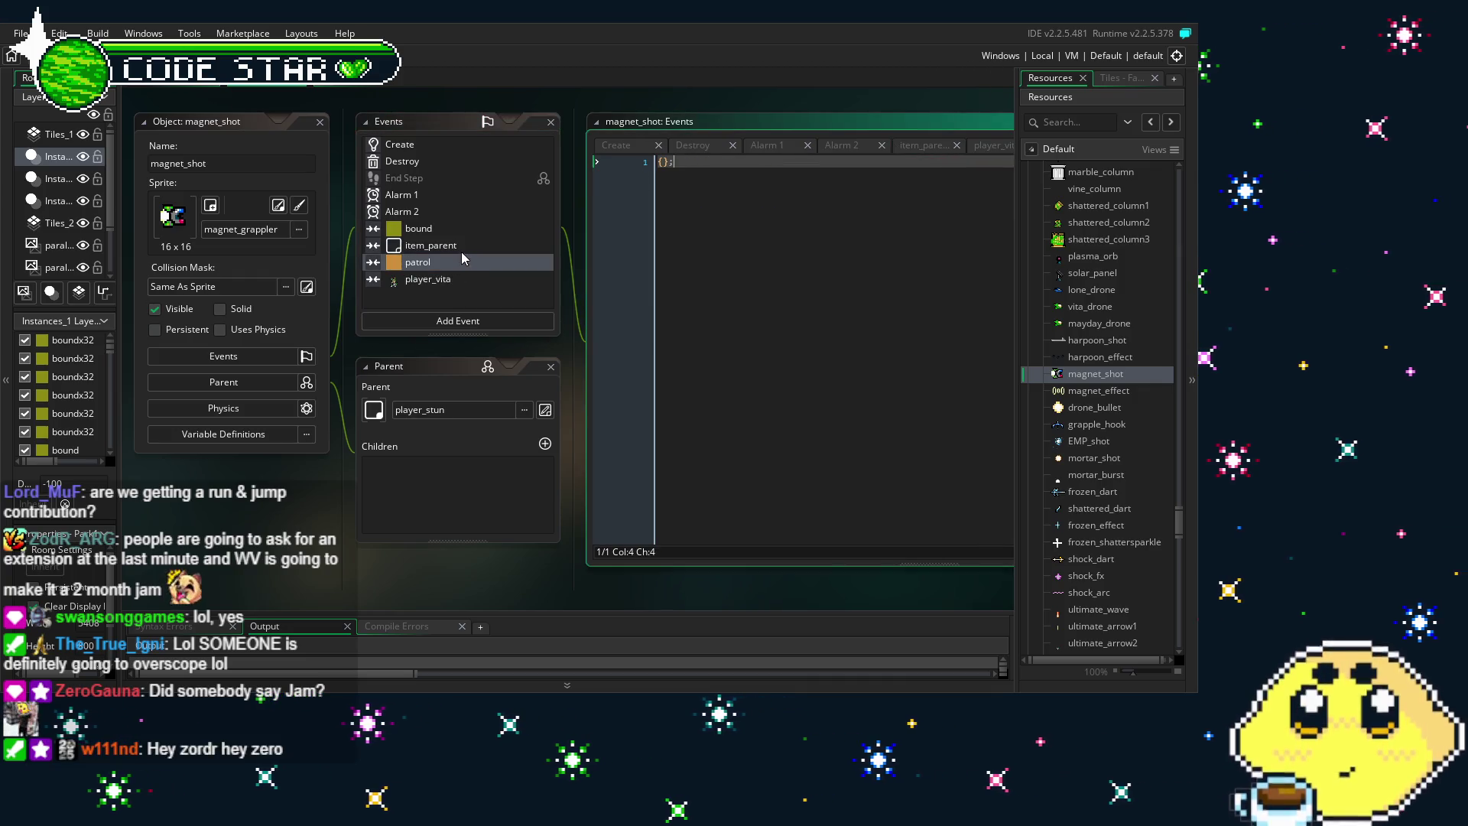
pyautogui.click(461, 251)
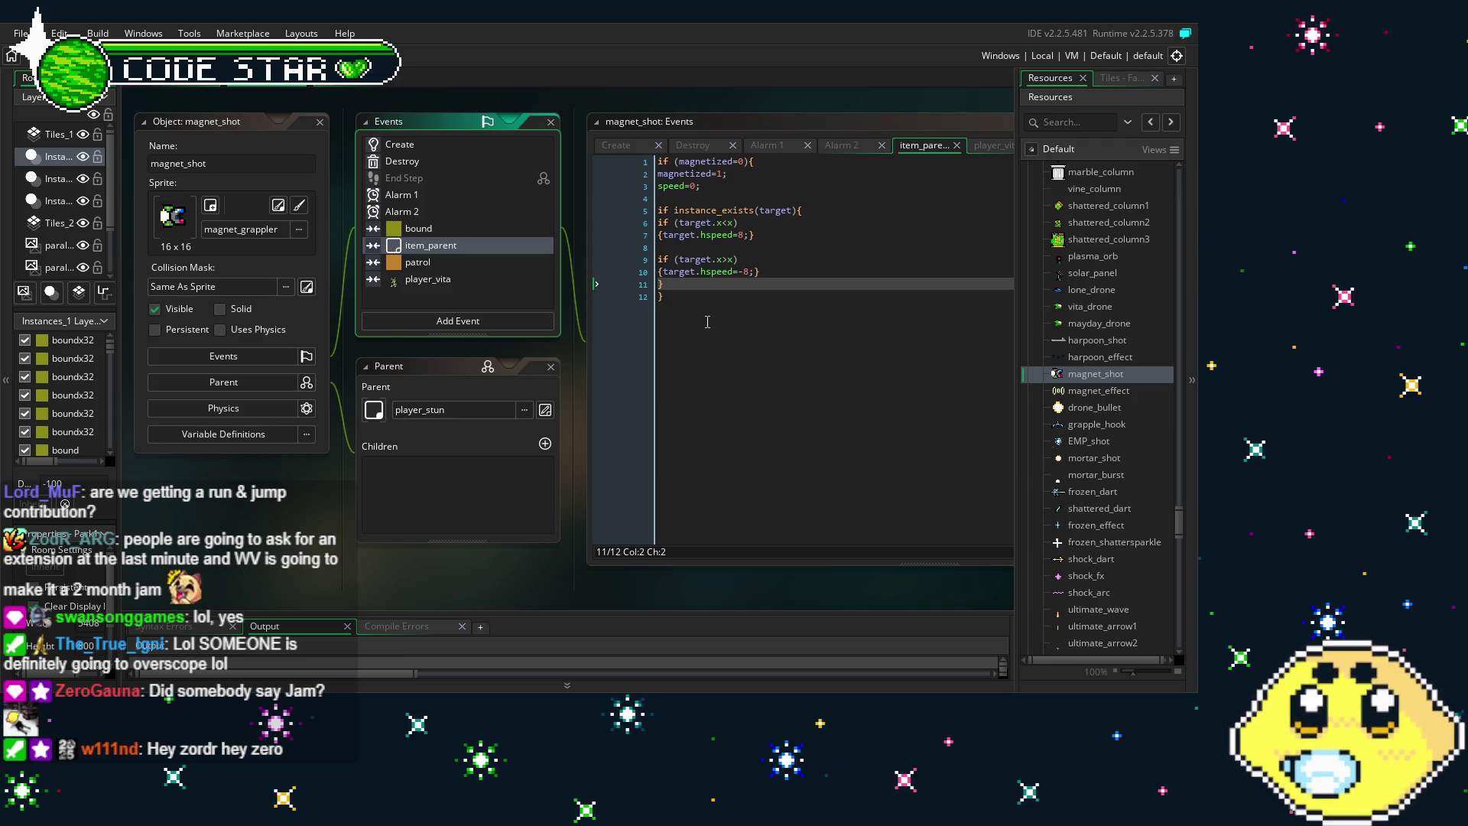
pyautogui.click(707, 321)
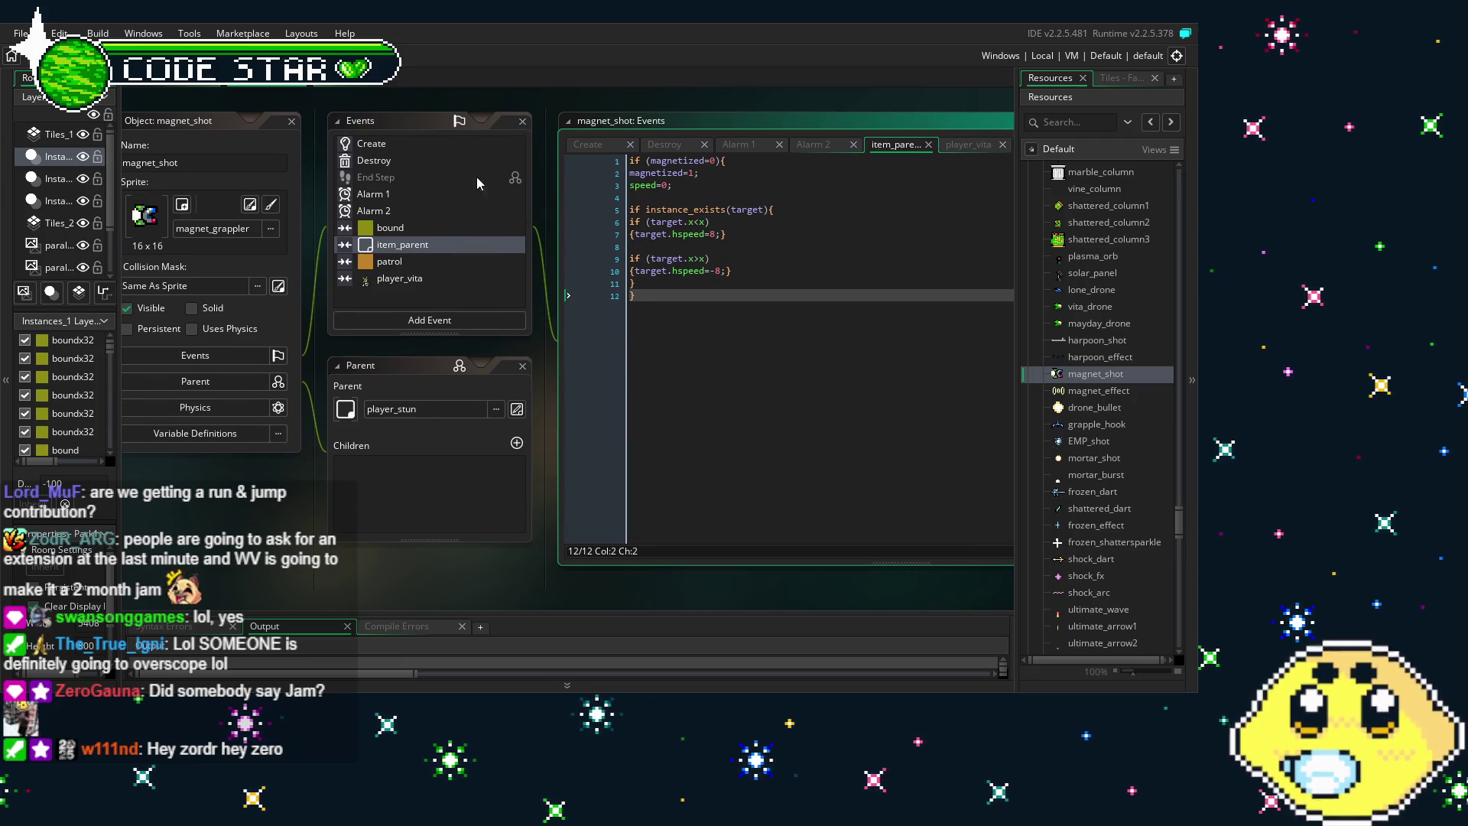
pyautogui.click(405, 144)
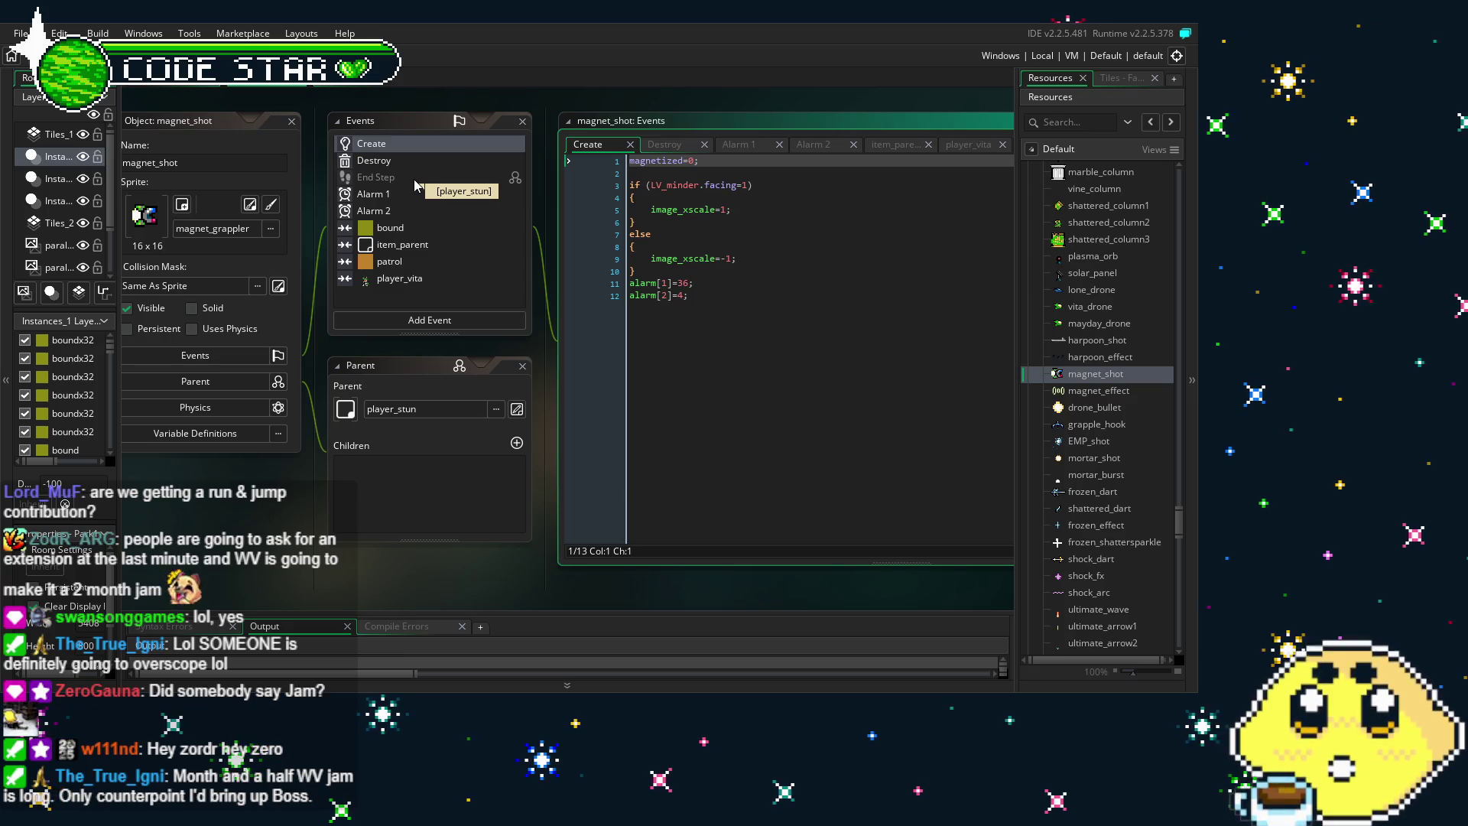
pyautogui.click(423, 246)
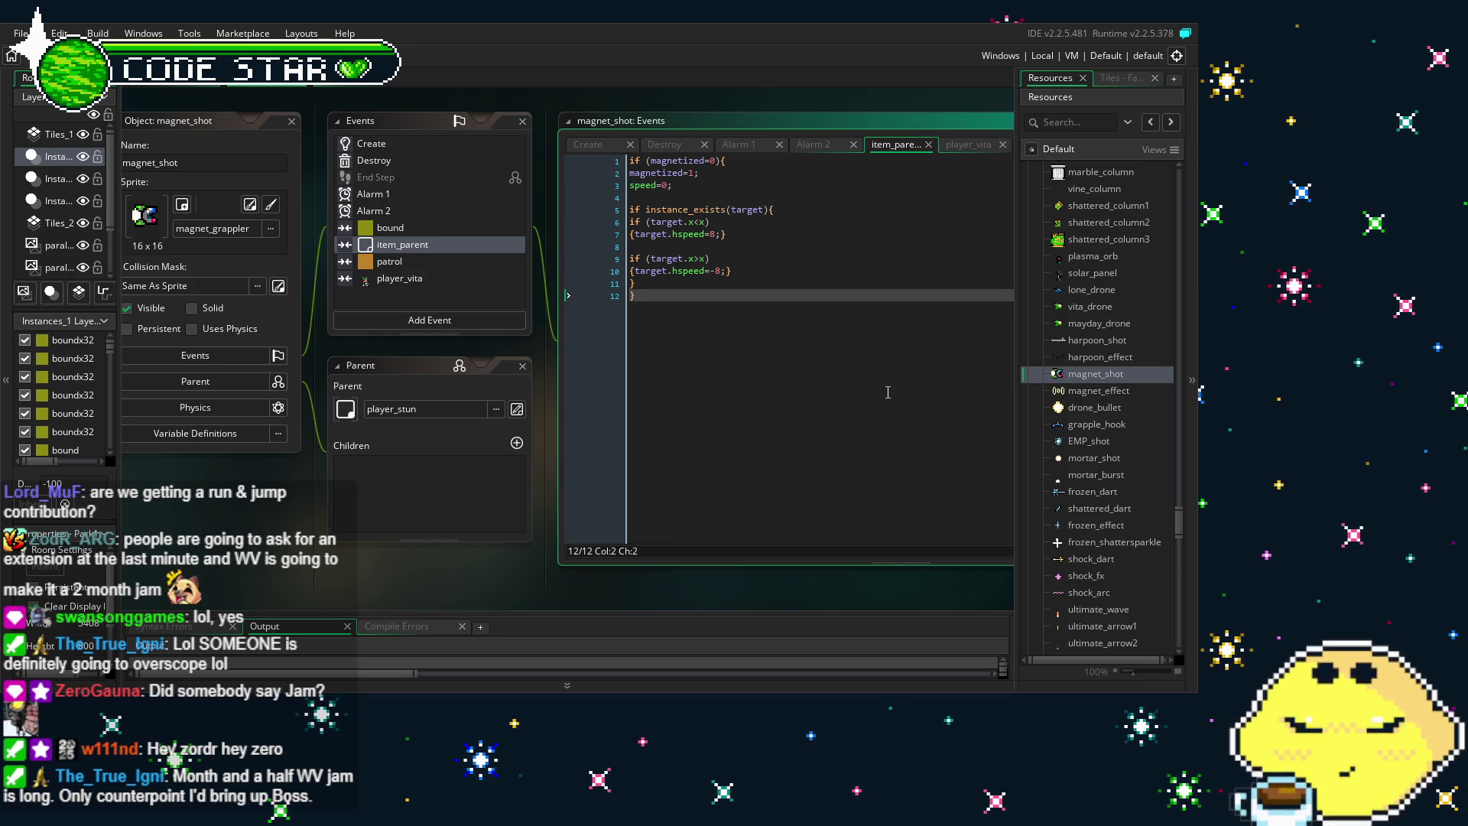
# Delete magnet_shot's item_parent collision event, then bring up the player_vita collision code
pyautogui.click(474, 244)
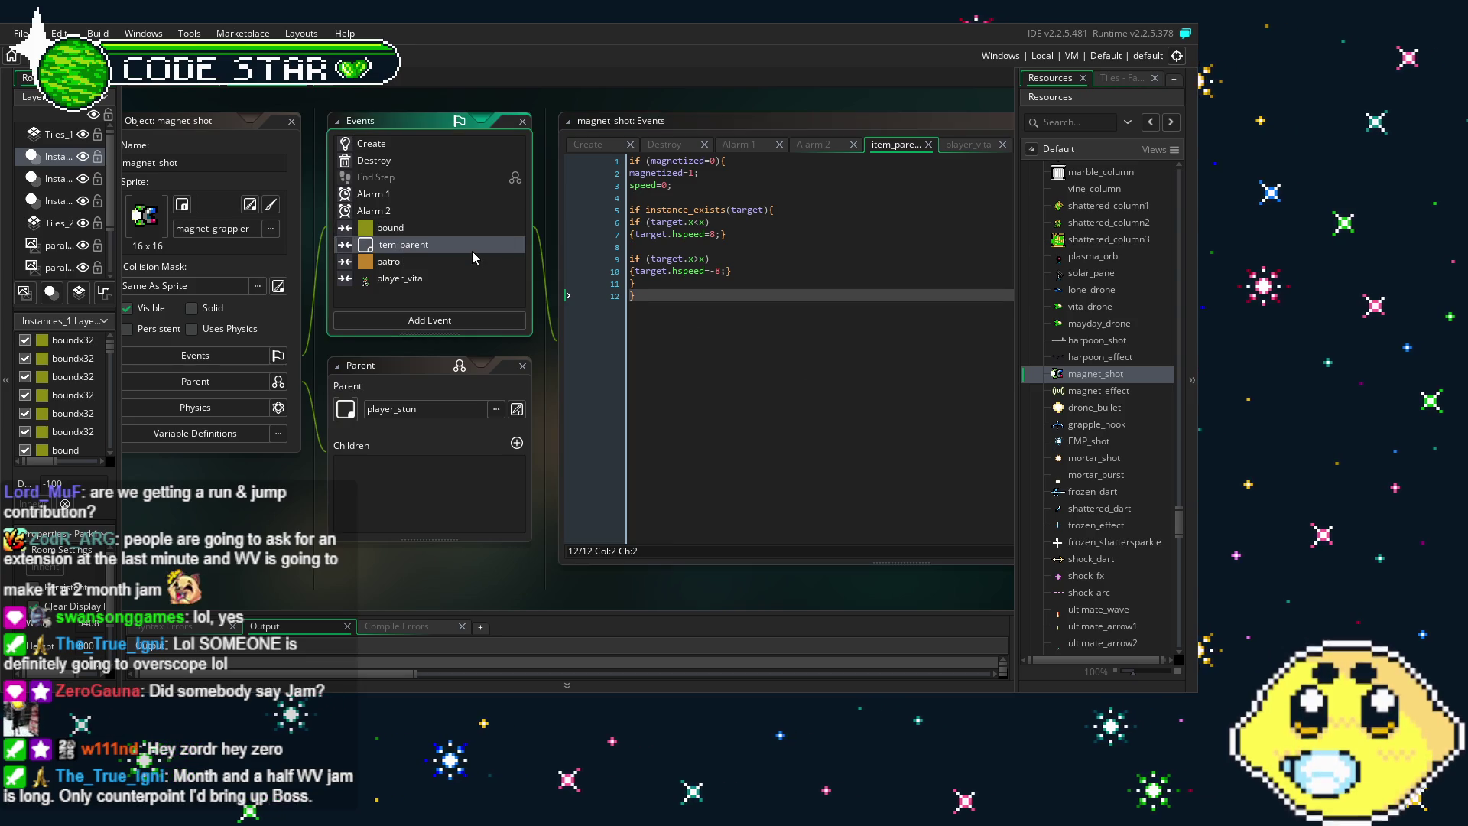
pyautogui.press('Delete')
pyautogui.press('Return')
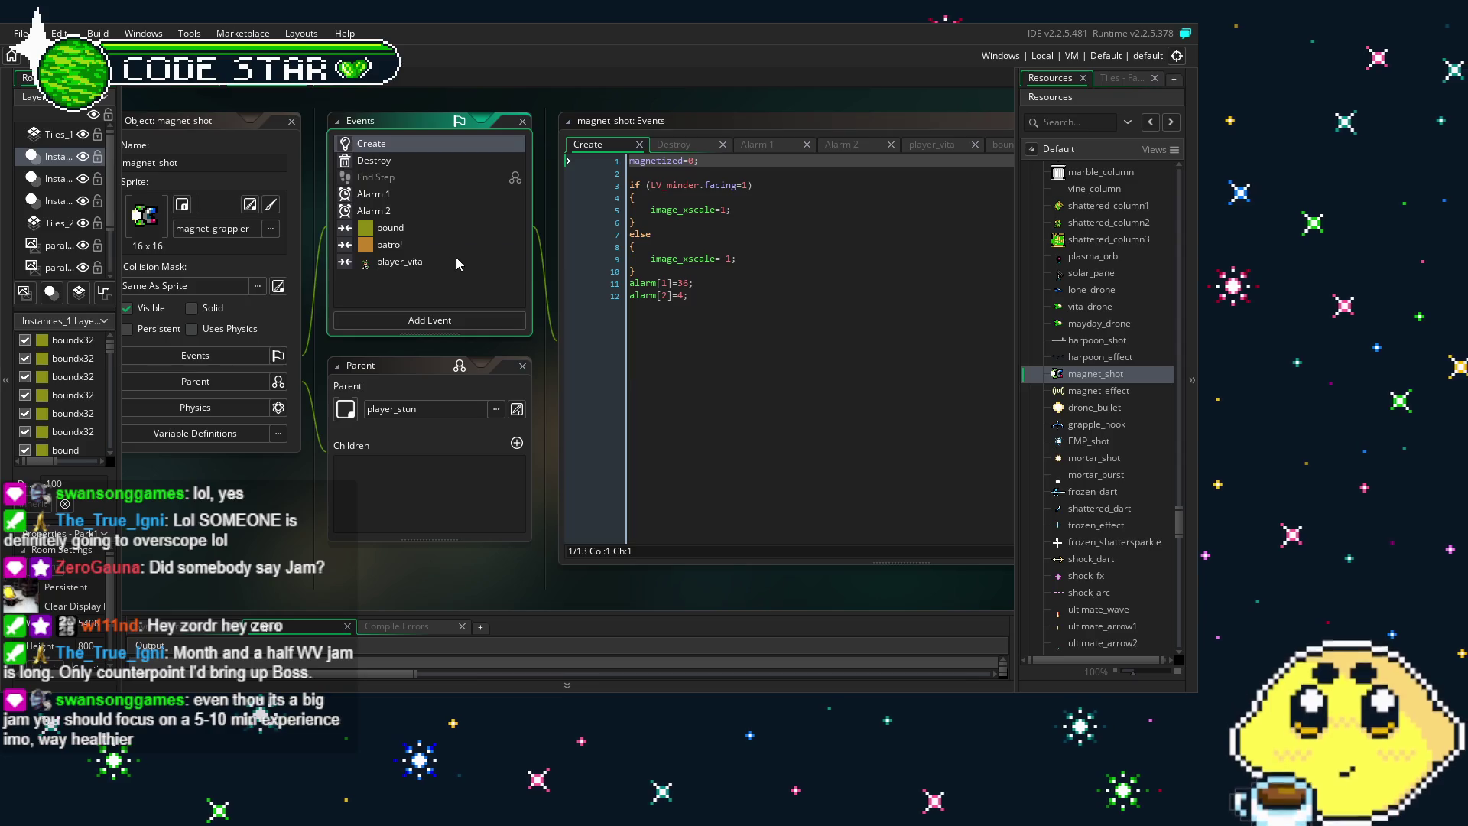
pyautogui.click(457, 261)
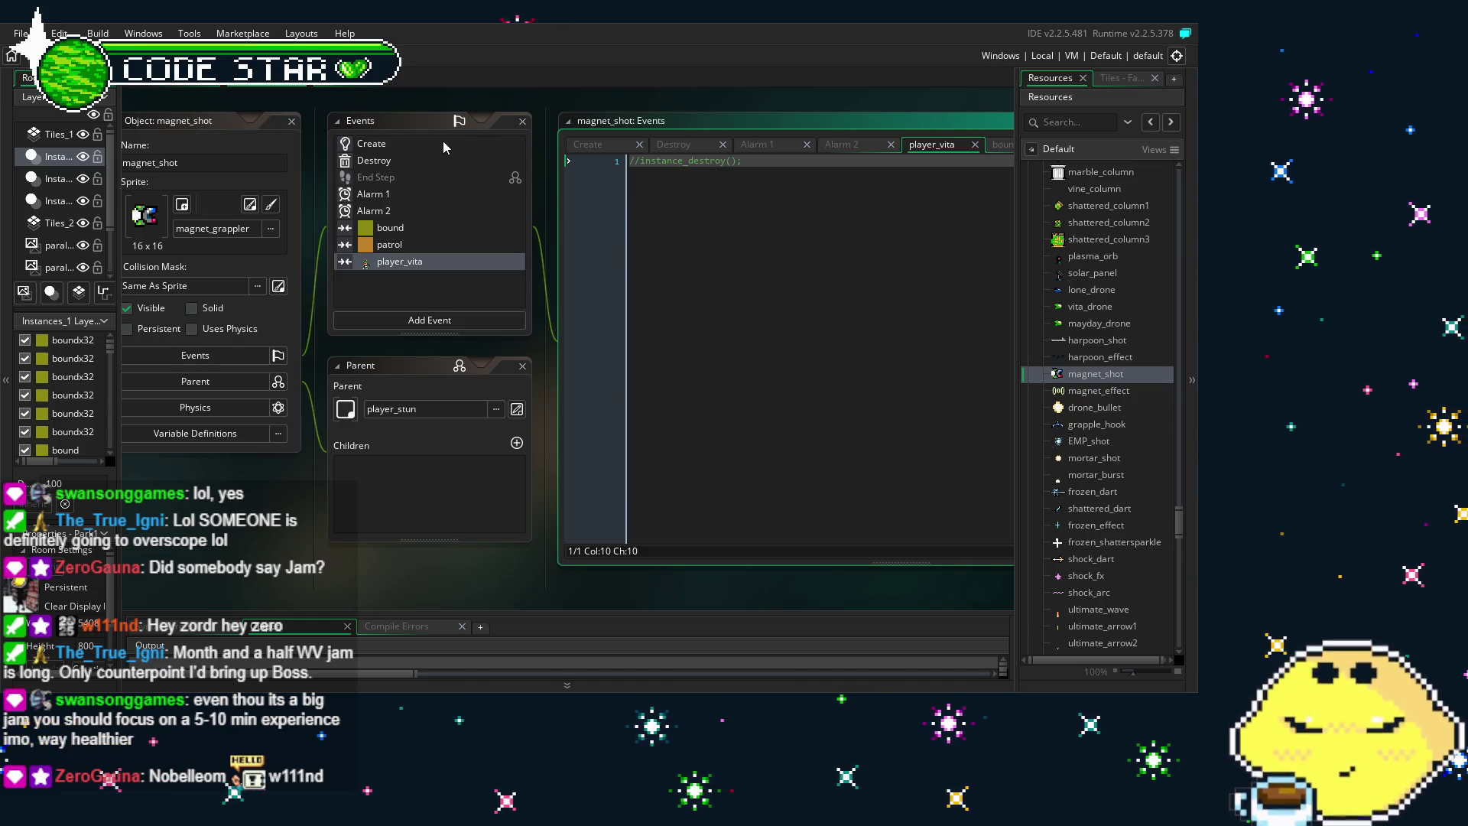
# Look over the bound, Alarm 1, Create and Destroy event code of magnet_shot
pyautogui.click(447, 239)
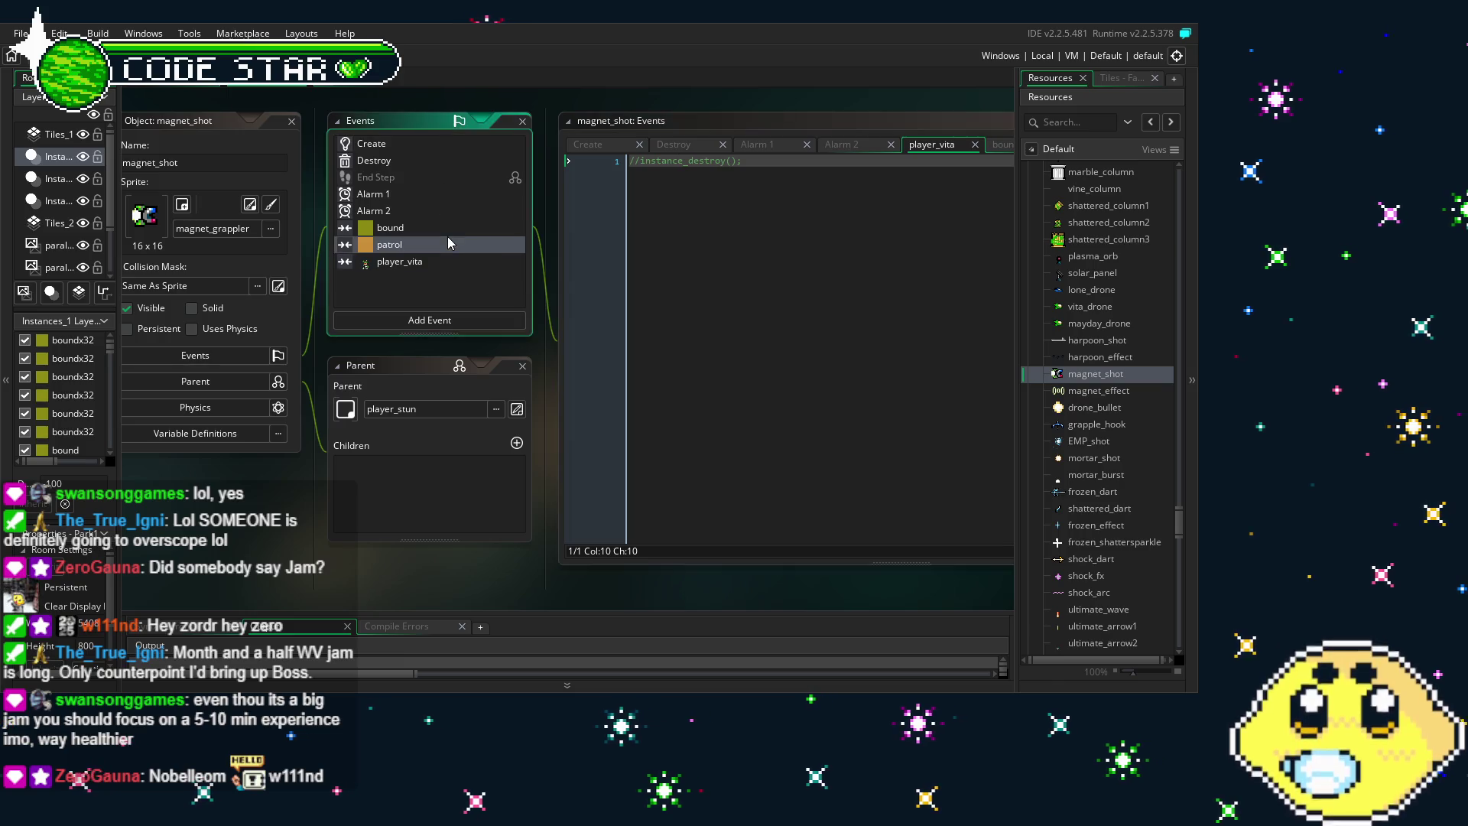
pyautogui.click(437, 231)
pyautogui.click(437, 210)
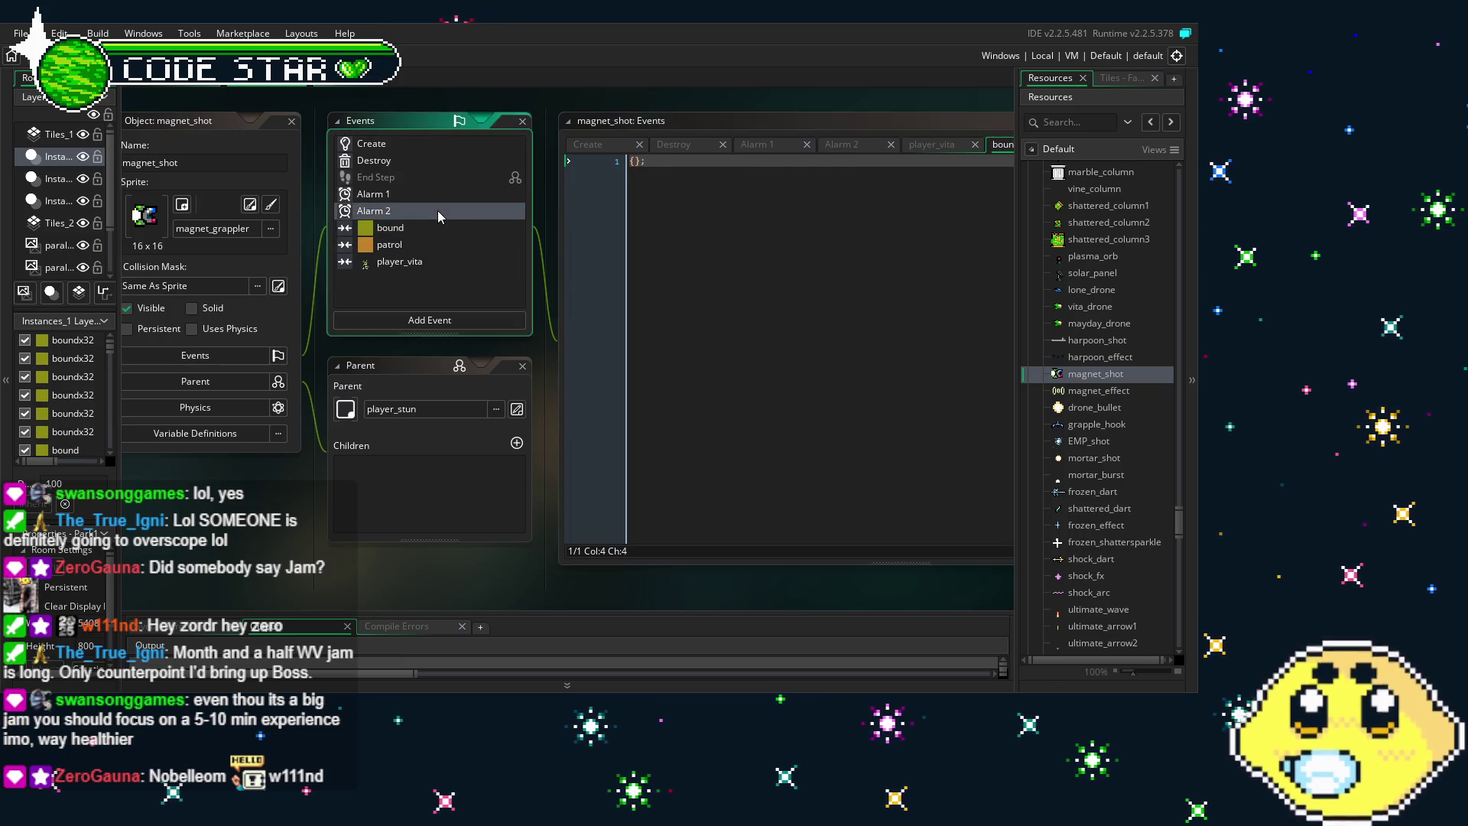
pyautogui.click(436, 199)
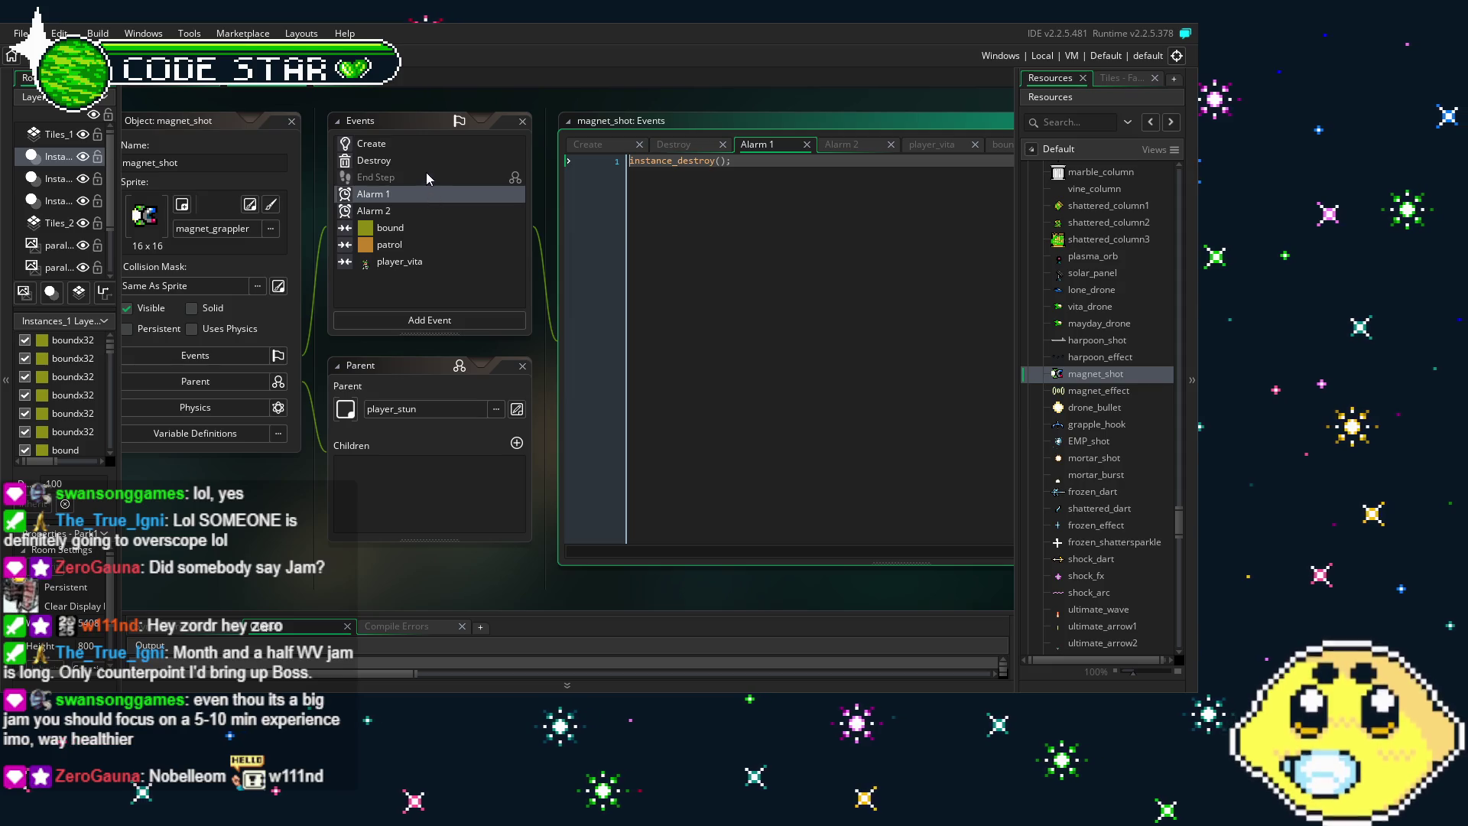
pyautogui.click(425, 147)
pyautogui.click(435, 162)
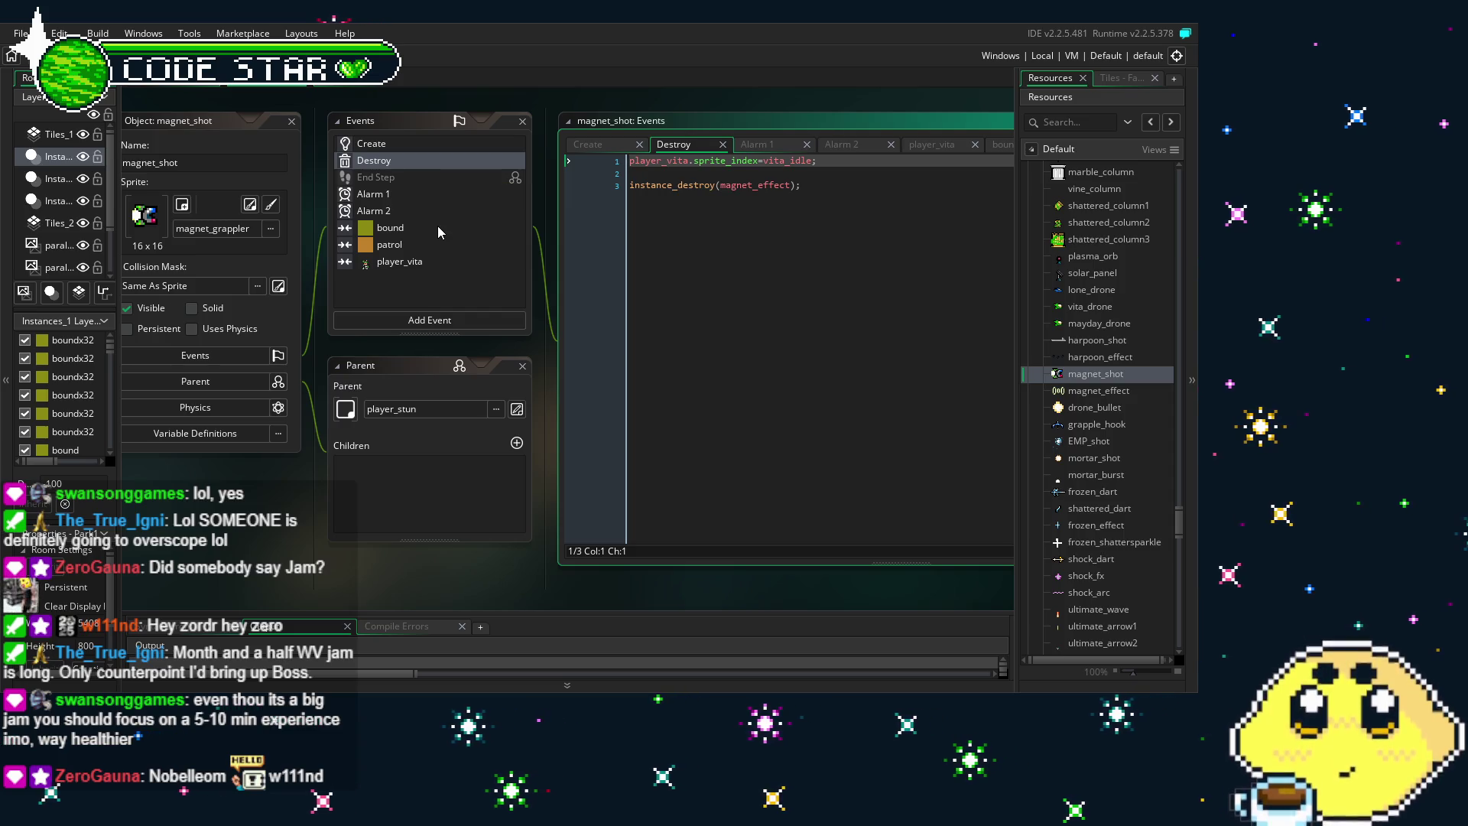
# Step through Alarm 1, Alarm 2, bound, patrol and player_vita code, ending on the commented-out instance_destroy()
pyautogui.click(434, 198)
pyautogui.click(446, 210)
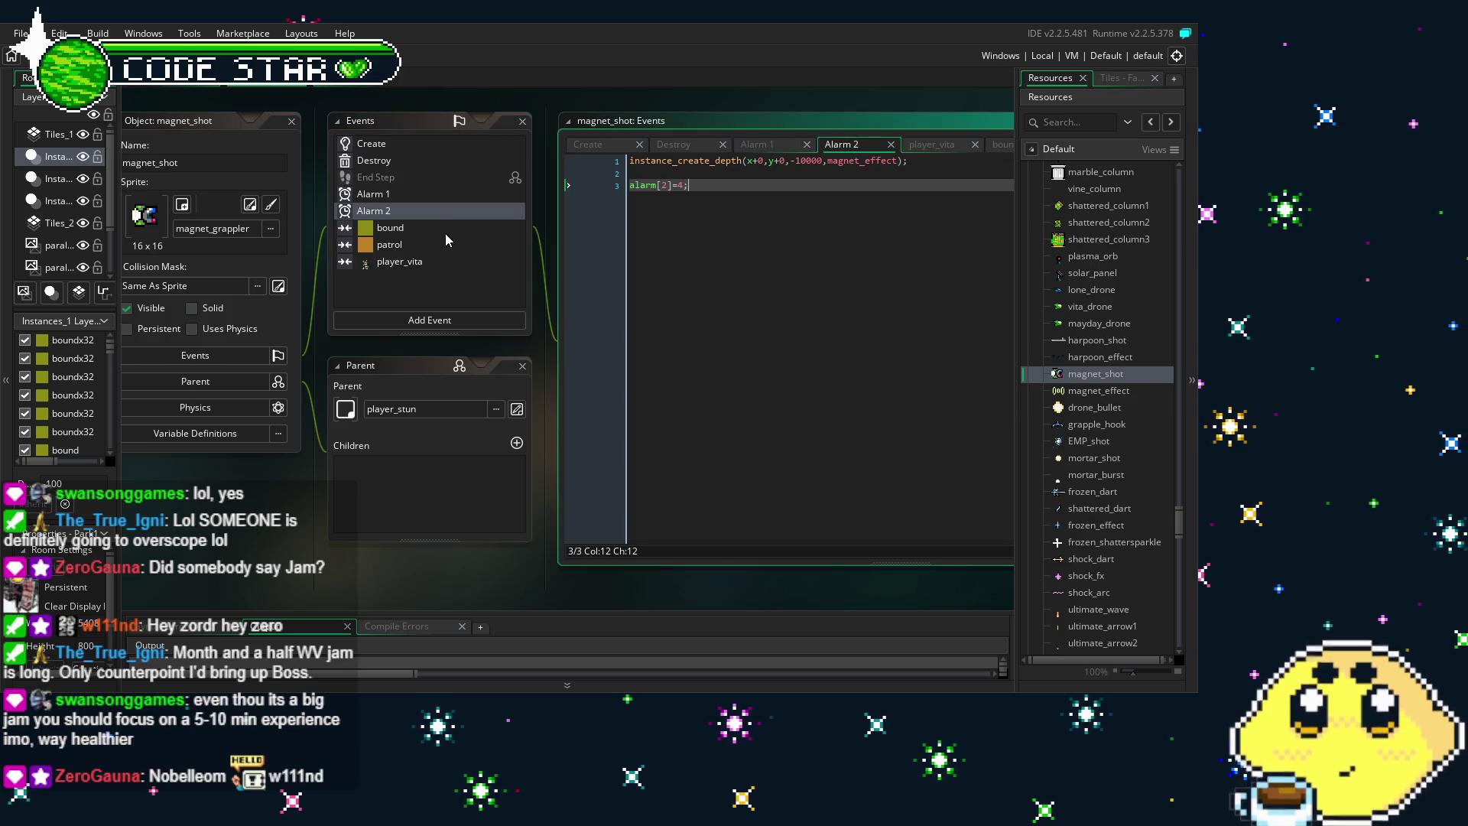
pyautogui.click(446, 234)
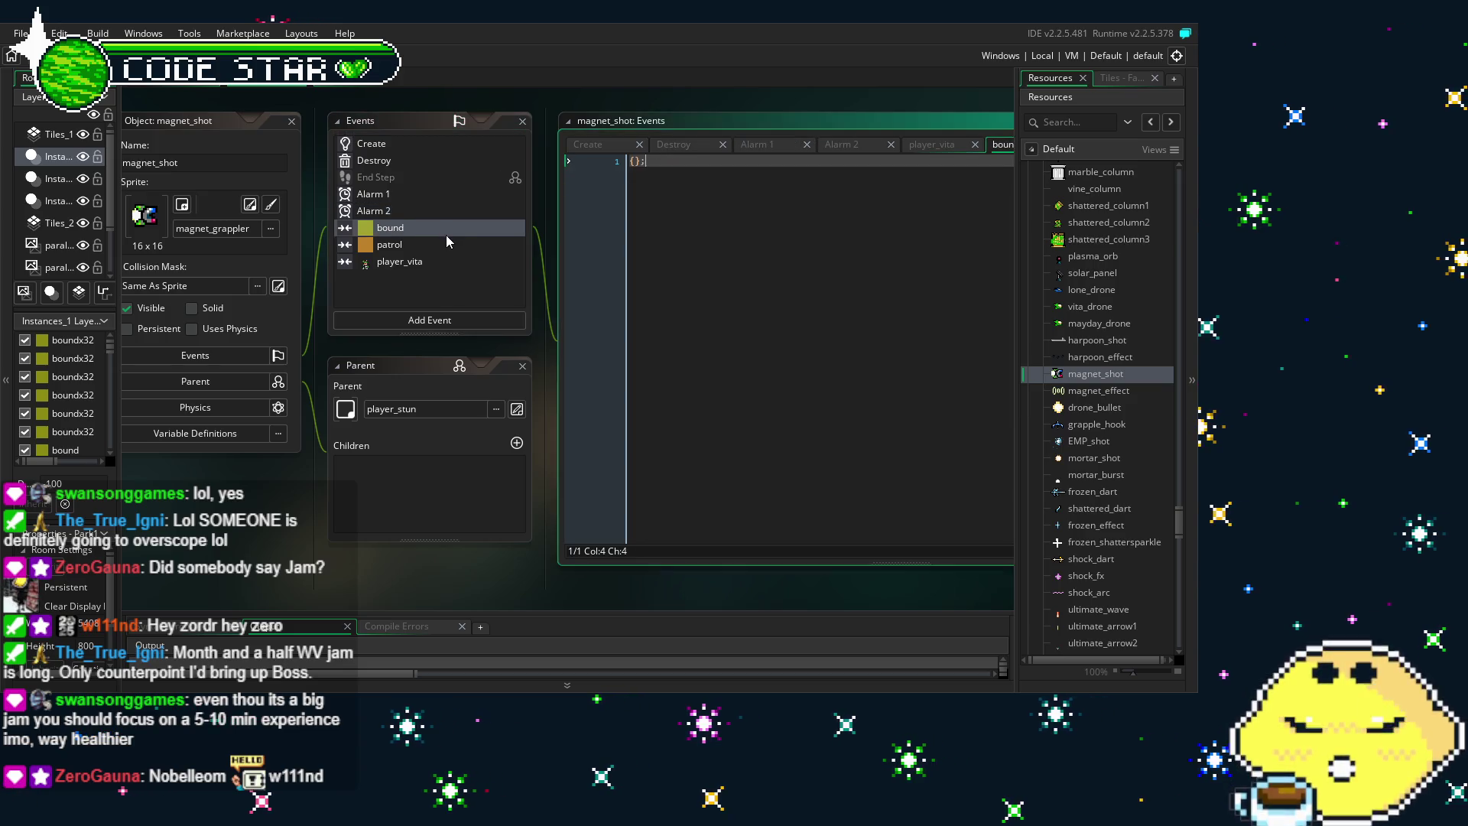
pyautogui.click(448, 240)
pyautogui.click(441, 263)
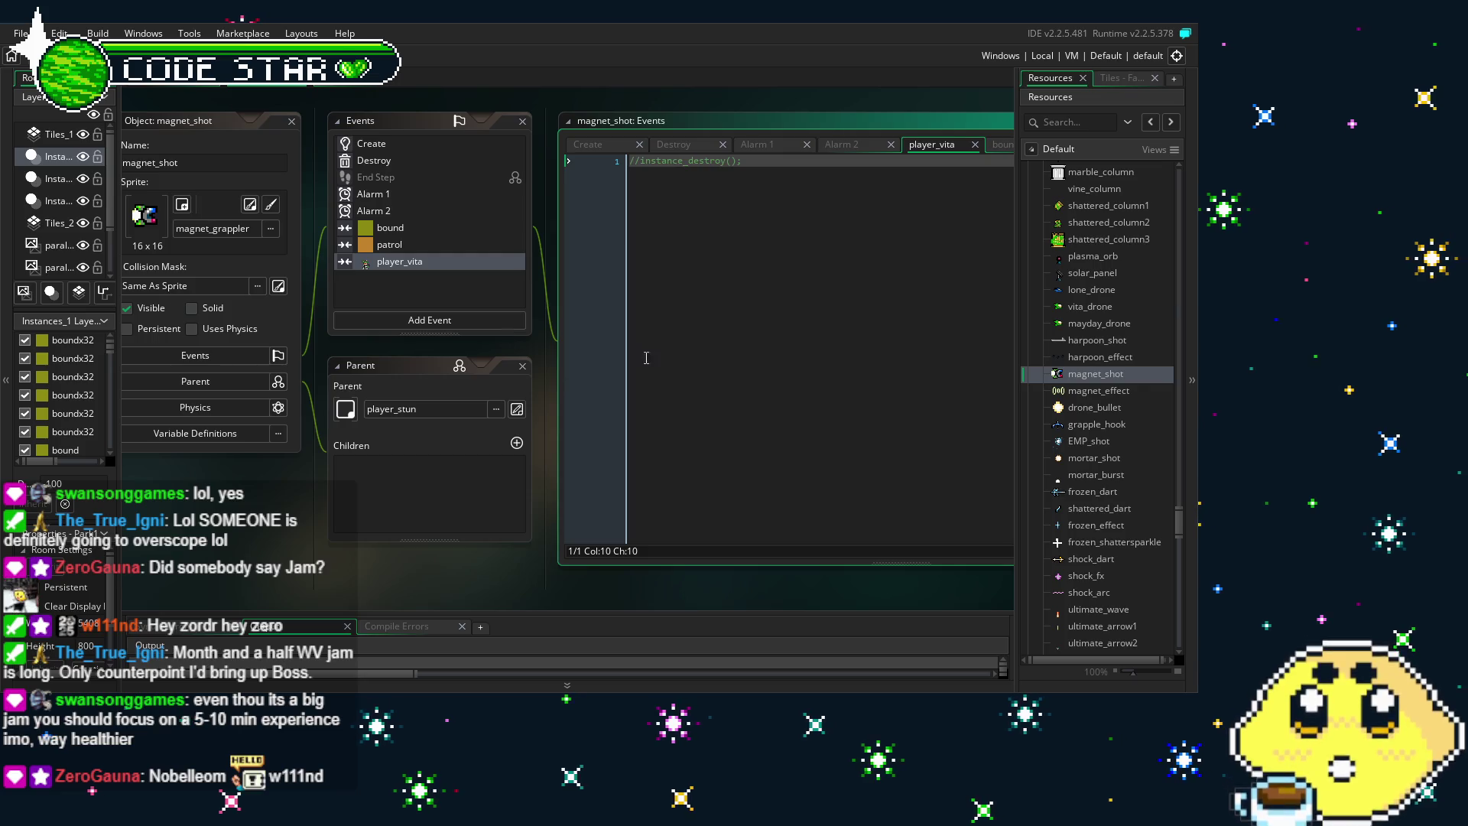
pyautogui.click(646, 357)
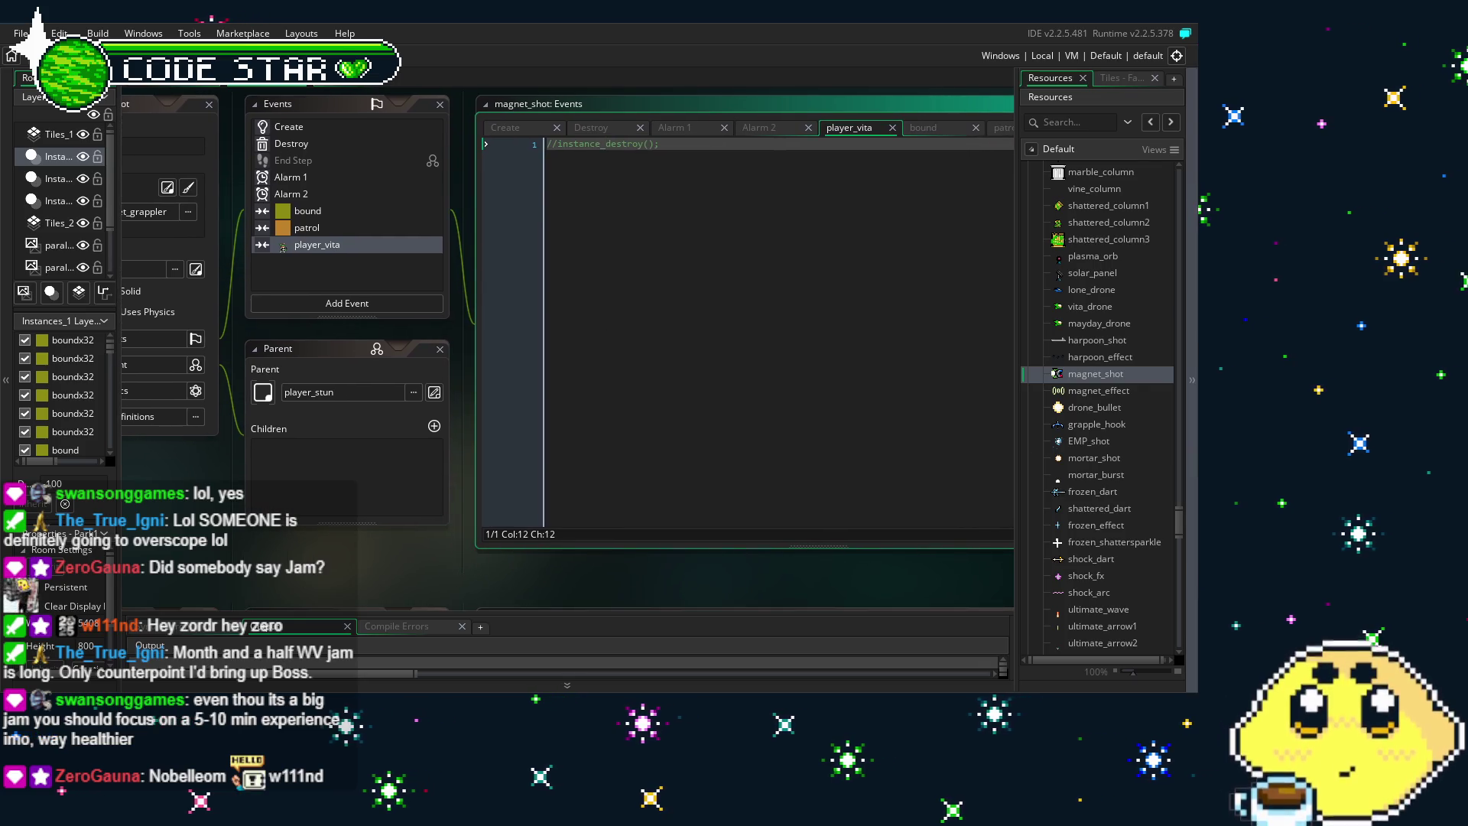